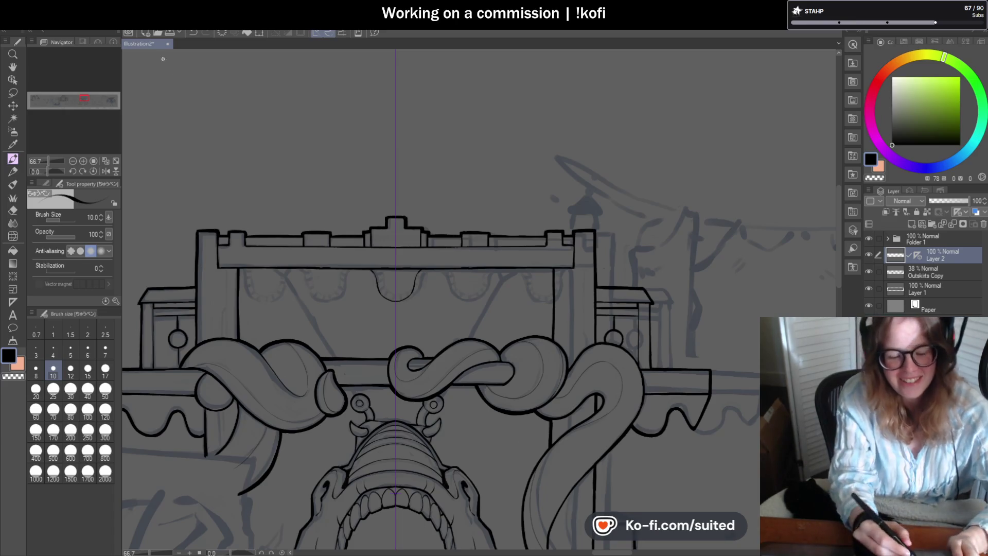
- Ink mirrored tooth arches in the central scallop at 400%, then undo the unwanted outer arches
{"action": "scroll", "coordinate": [424, 311], "scroll_direction": "up", "scroll_amount": 3}
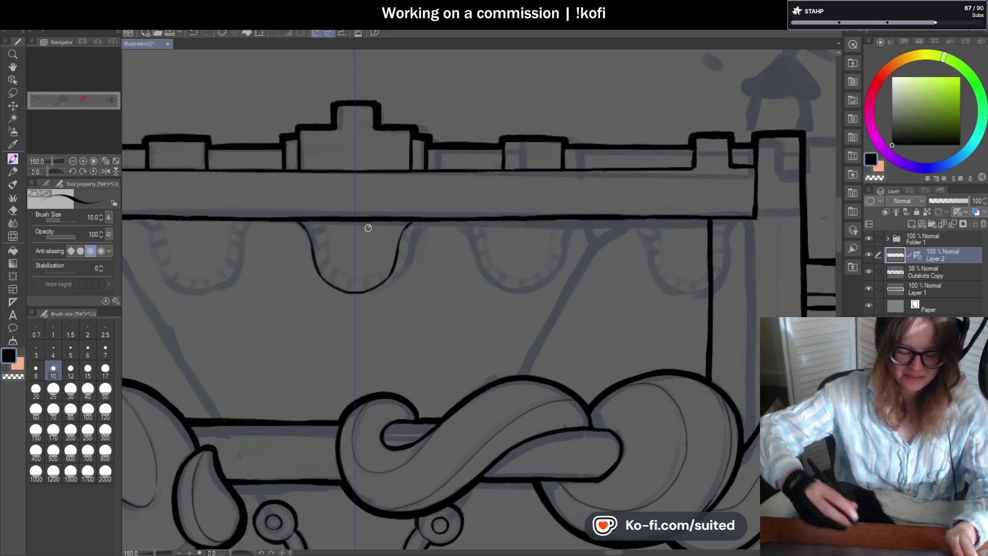
{"action": "scroll", "coordinate": [353, 298], "scroll_direction": "up", "scroll_amount": 3}
{"action": "mouse_move", "coordinate": [354, 280]}
{"action": "left_mouse_down"}
{"action": "mouse_move", "coordinate": [353, 240]}
{"action": "mouse_move", "coordinate": [319, 279]}
{"action": "mouse_move", "coordinate": [340, 242]}
{"action": "mouse_move", "coordinate": [353, 249]}
{"action": "mouse_move", "coordinate": [329, 237]}
{"action": "mouse_move", "coordinate": [304, 243]}
{"action": "mouse_move", "coordinate": [298, 260]}
{"action": "mouse_move", "coordinate": [334, 283]}
{"action": "mouse_move", "coordinate": [364, 232]}
{"action": "mouse_move", "coordinate": [335, 231]}
{"action": "mouse_move", "coordinate": [286, 291]}
{"action": "mouse_move", "coordinate": [331, 329]}
{"action": "left_mouse_up"}
{"action": "scroll", "coordinate": [392, 261], "scroll_direction": "down", "scroll_amount": 3}
{"action": "scroll", "coordinate": [388, 260], "scroll_direction": "up", "scroll_amount": 3}
{"action": "scroll", "coordinate": [379, 267], "scroll_direction": "up", "scroll_amount": 1}
{"action": "scroll", "coordinate": [331, 329], "scroll_direction": "down", "scroll_amount": 4}
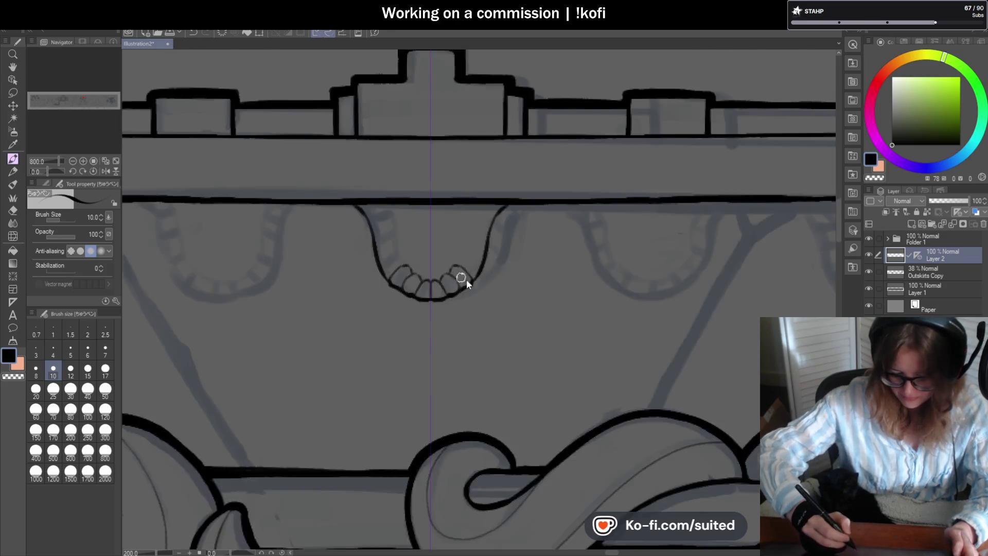
{"action": "scroll", "coordinate": [459, 282], "scroll_direction": "up", "scroll_amount": 3}
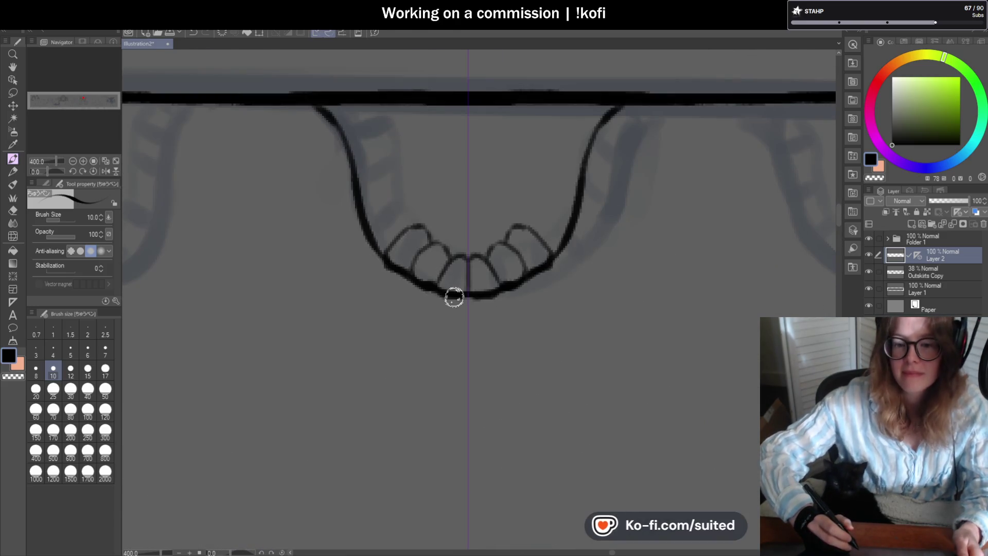
{"action": "key", "text": "ctrl+z"}
{"action": "key", "text": "ctrl+z"}
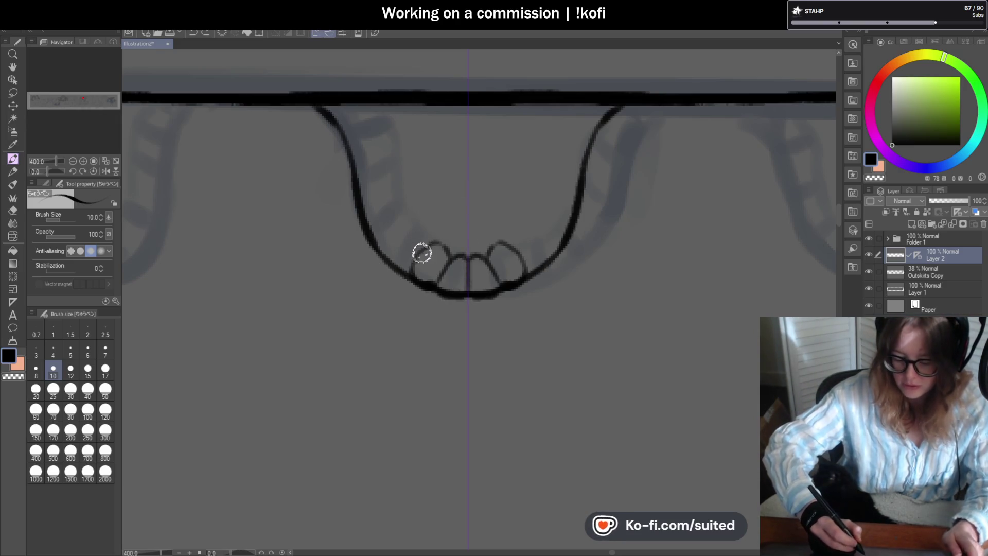
{"action": "key", "text": "ctrl+z"}
- At 800%, redraw the left tooth outline, mirrored on the right by the symmetry ruler
{"action": "scroll", "coordinate": [422, 252], "scroll_direction": "up", "scroll_amount": 2}
{"action": "left_click_drag", "start_coordinate": [390, 308], "coordinate": [432, 242]}
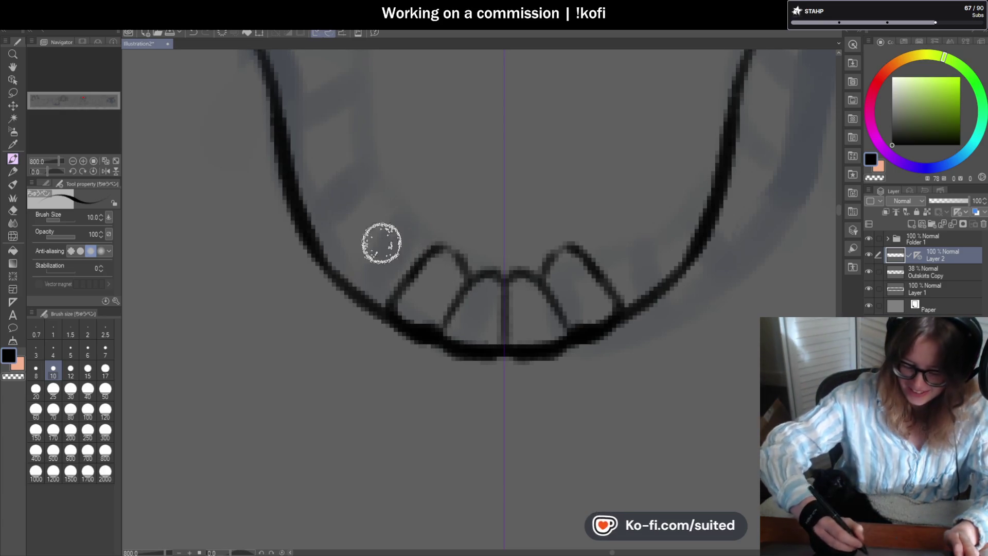
- Rotate and zoom the view onto the jaw and ink the first tooth's edges
{"action": "key", "text": "ctrl+minus"}
{"action": "key", "text": "ctrl+minus"}
{"action": "key", "text": "ctrl+minus"}
{"action": "left_click_drag", "start_coordinate": [247, 223], "coordinate": [468, 337]}
{"action": "key", "text": "ctrl+plus"}
{"action": "key", "text": "ctrl+plus"}
{"action": "key", "text": "ctrl+plus"}
{"action": "key", "text": "ctrl+plus"}
{"action": "key", "text": "ctrl+plus"}
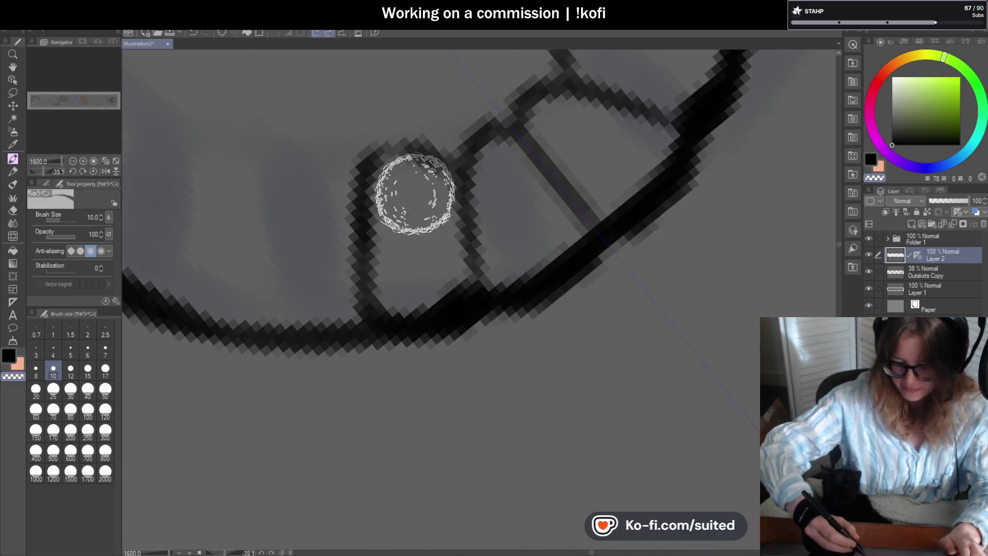
{"action": "key", "text": "ctrl+minus"}
{"action": "key", "text": "ctrl+minus"}
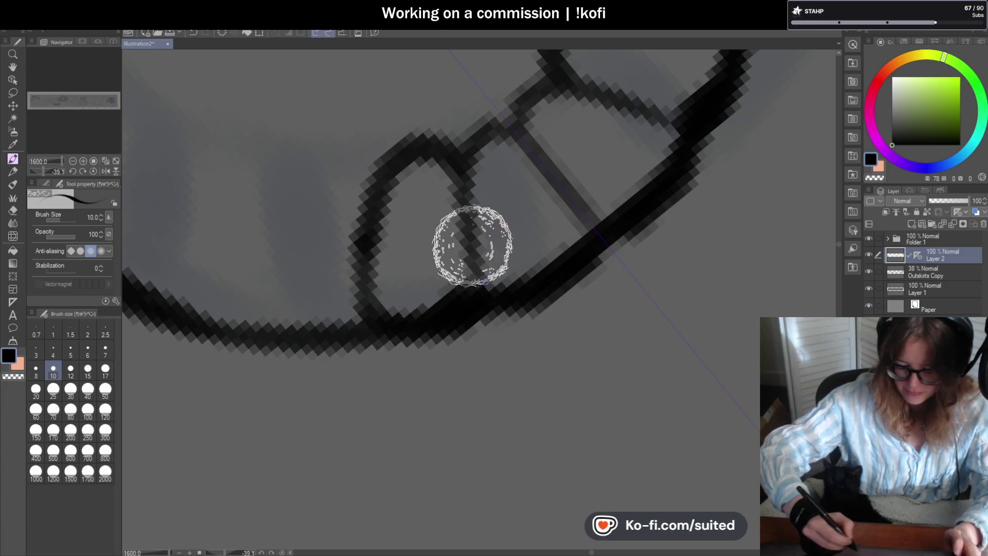
{"action": "mouse_move", "coordinate": [450, 214]}
{"action": "left_mouse_down"}
{"action": "mouse_move", "coordinate": [425, 193]}
{"action": "mouse_move", "coordinate": [389, 191]}
{"action": "mouse_move", "coordinate": [360, 265]}
{"action": "mouse_move", "coordinate": [424, 276]}
{"action": "left_mouse_up"}
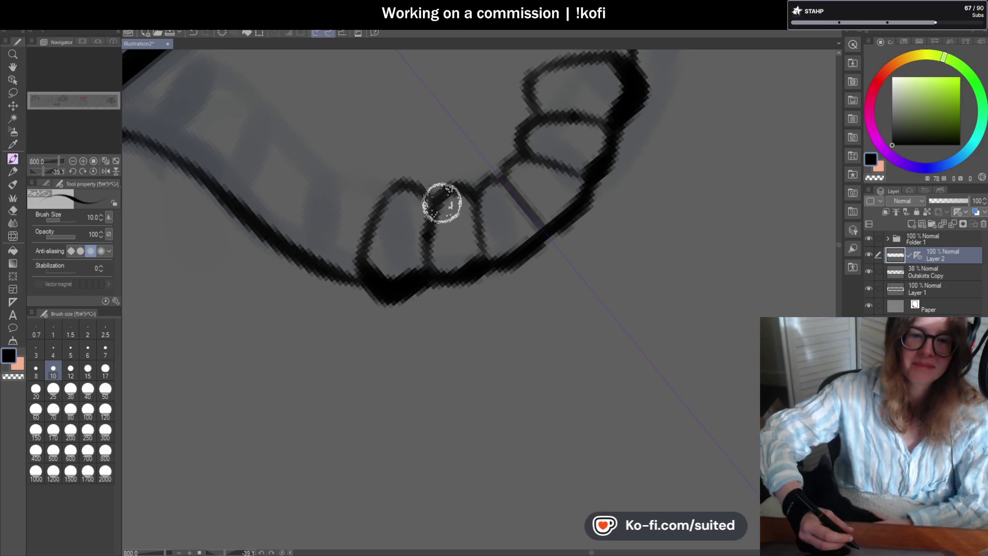
{"action": "left_click_drag", "start_coordinate": [518, 129], "coordinate": [516, 151]}
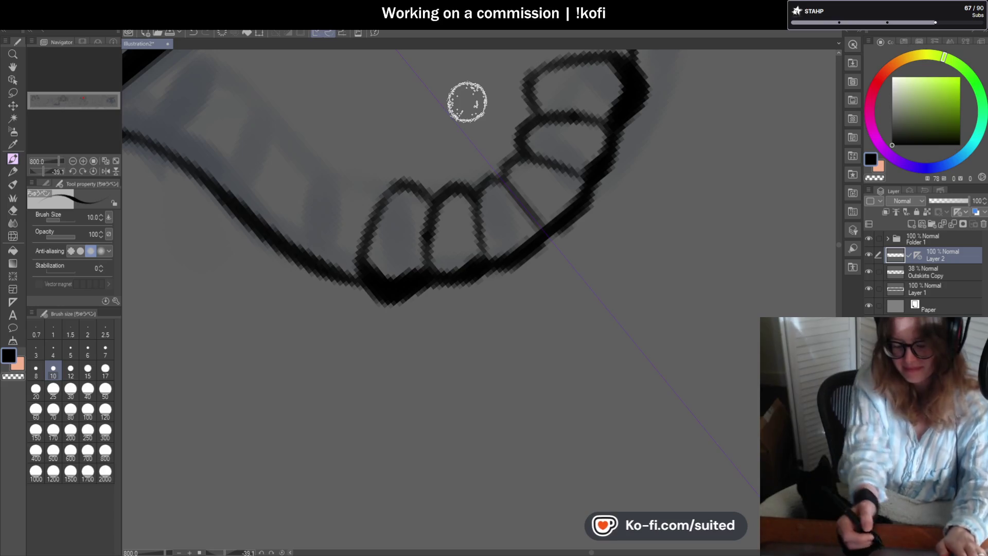
- Ink the next tooth edges along the jaw, save with Ctrl+S, and touch up the upper tooth
{"action": "scroll", "coordinate": [463, 313], "scroll_direction": "down", "scroll_amount": 3}
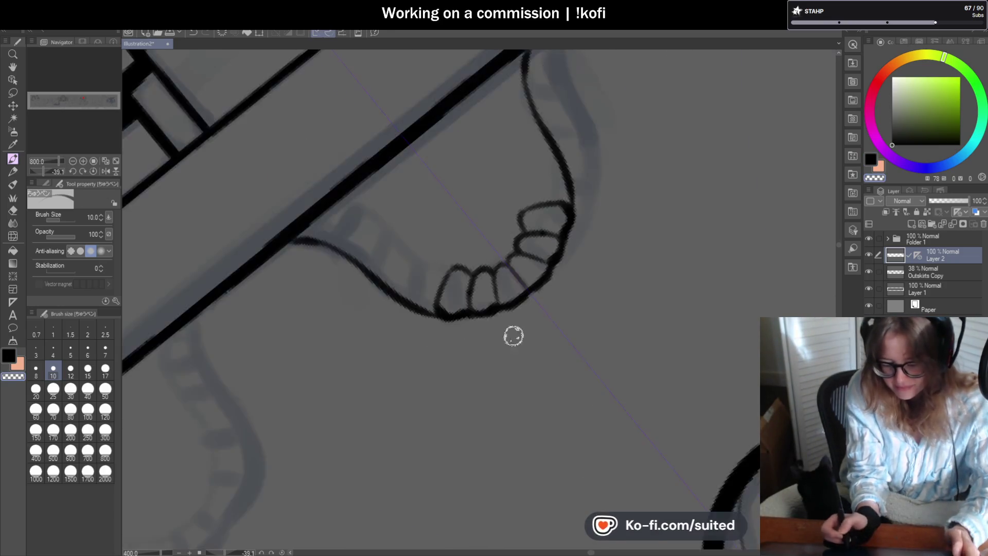
{"action": "scroll", "coordinate": [512, 249], "scroll_direction": "up", "scroll_amount": 3}
{"action": "mouse_move", "coordinate": [479, 222]}
{"action": "left_mouse_down"}
{"action": "mouse_move", "coordinate": [450, 249]}
{"action": "mouse_move", "coordinate": [436, 283]}
{"action": "left_mouse_up"}
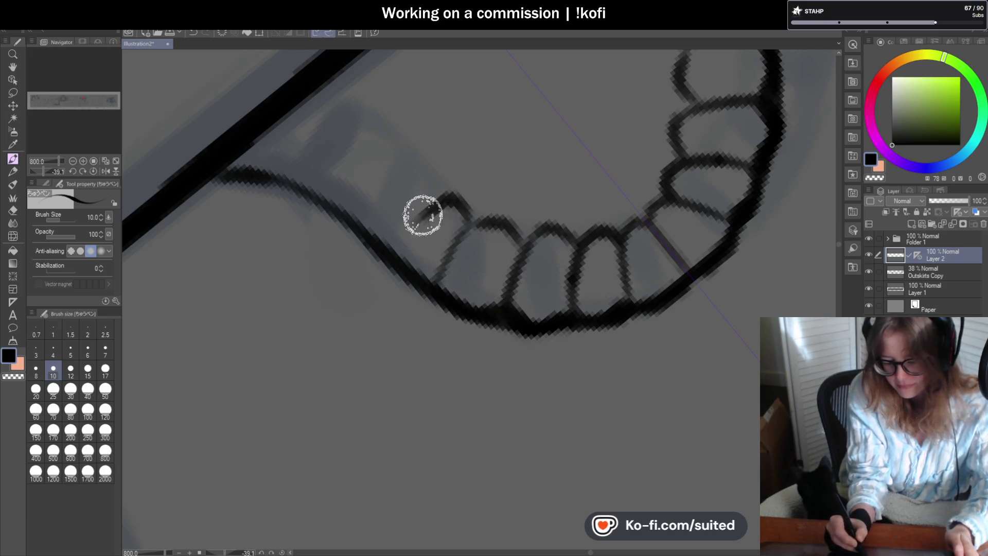
{"action": "scroll", "coordinate": [403, 278], "scroll_direction": "down", "scroll_amount": 4}
{"action": "scroll", "coordinate": [557, 312], "scroll_direction": "up", "scroll_amount": 4}
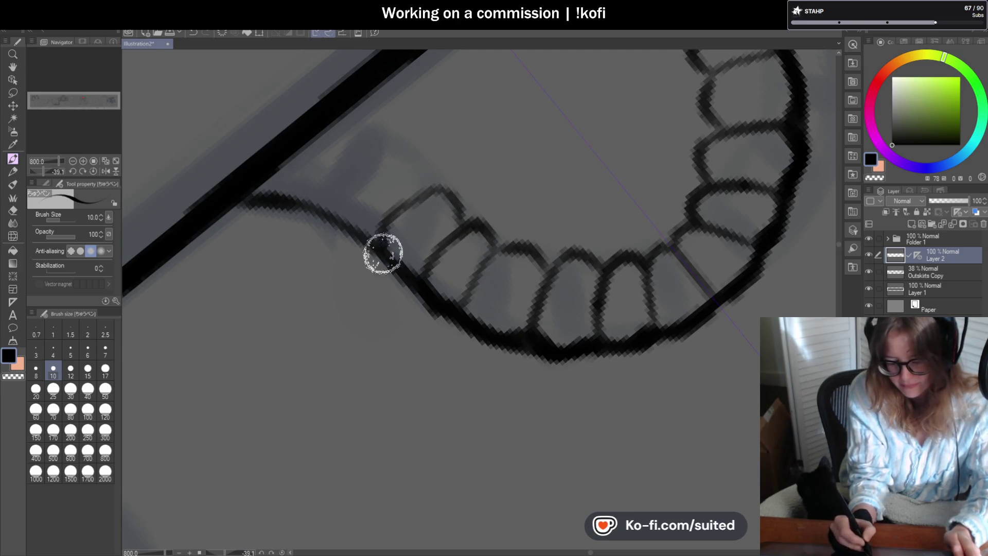
{"action": "left_click_drag", "start_coordinate": [379, 249], "coordinate": [421, 190]}
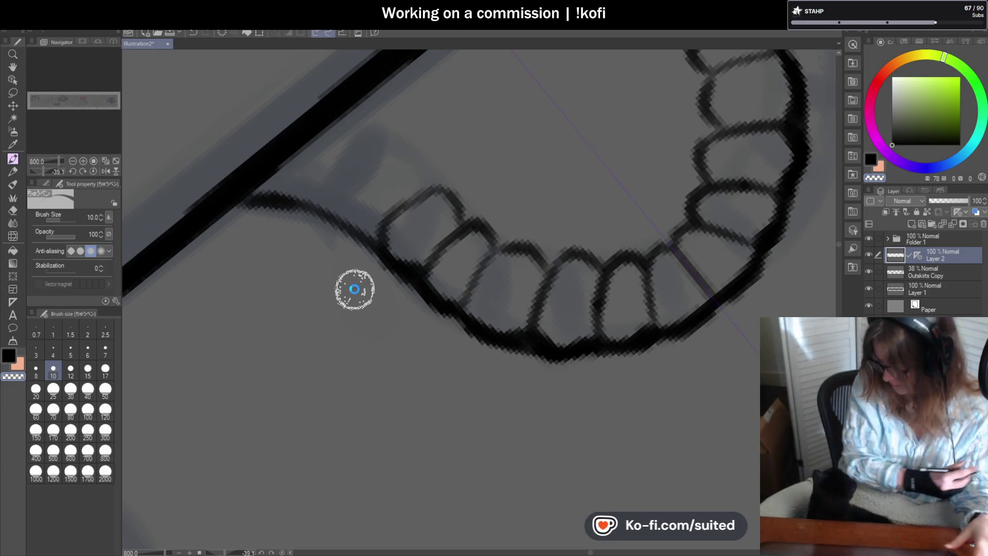
{"action": "key", "text": "ctrl+s"}
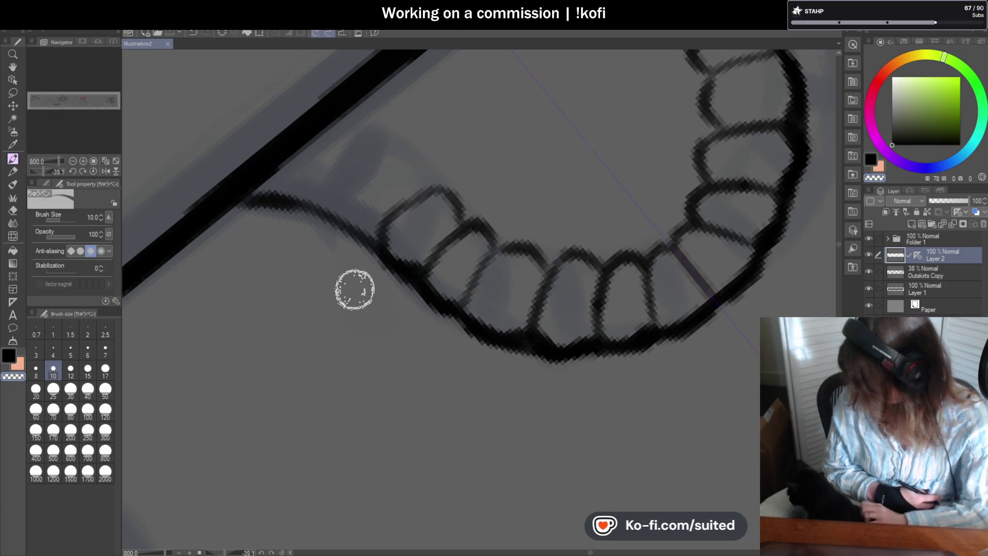
{"action": "mouse_move", "coordinate": [421, 161]}
{"action": "left_mouse_down"}
{"action": "mouse_move", "coordinate": [437, 190]}
{"action": "mouse_move", "coordinate": [418, 192]}
{"action": "mouse_move", "coordinate": [415, 170]}
{"action": "mouse_move", "coordinate": [345, 184]}
{"action": "mouse_move", "coordinate": [329, 205]}
{"action": "mouse_move", "coordinate": [371, 170]}
{"action": "mouse_move", "coordinate": [360, 119]}
{"action": "mouse_move", "coordinate": [304, 146]}
{"action": "mouse_move", "coordinate": [286, 194]}
{"action": "mouse_move", "coordinate": [254, 194]}
{"action": "mouse_move", "coordinate": [288, 222]}
{"action": "left_mouse_up"}
{"action": "scroll", "coordinate": [334, 247], "scroll_direction": "down", "scroll_amount": 4}
{"action": "scroll", "coordinate": [343, 253], "scroll_direction": "down", "scroll_amount": 1}
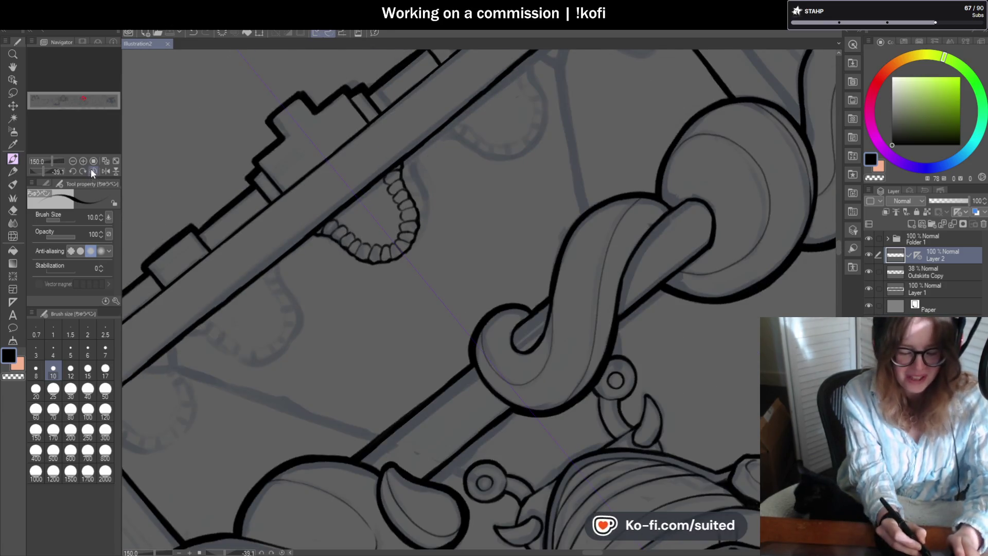
- Reset the canvas rotation, undo the topmost mirrored teeth, and draw a faint line at the left tooth
{"action": "key", "text": "ctrl+@"}
{"action": "scroll", "coordinate": [489, 209], "scroll_direction": "down", "scroll_amount": 2}
{"action": "scroll", "coordinate": [490, 208], "scroll_direction": "up", "scroll_amount": 3}
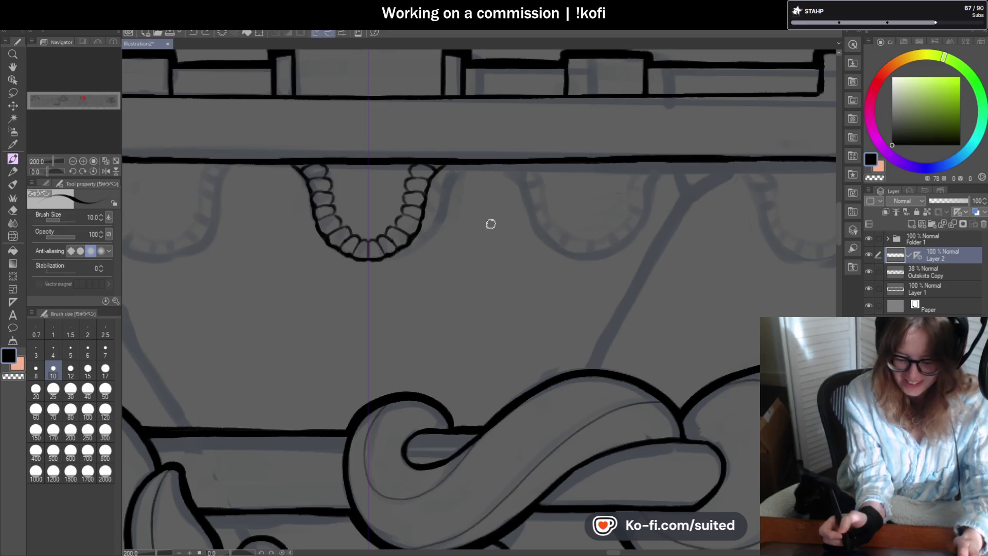
{"action": "key", "text": "ctrl+z"}
{"action": "key", "text": "ctrl+z"}
{"action": "key", "text": "ctrl+z"}
{"action": "key", "text": "ctrl+z"}
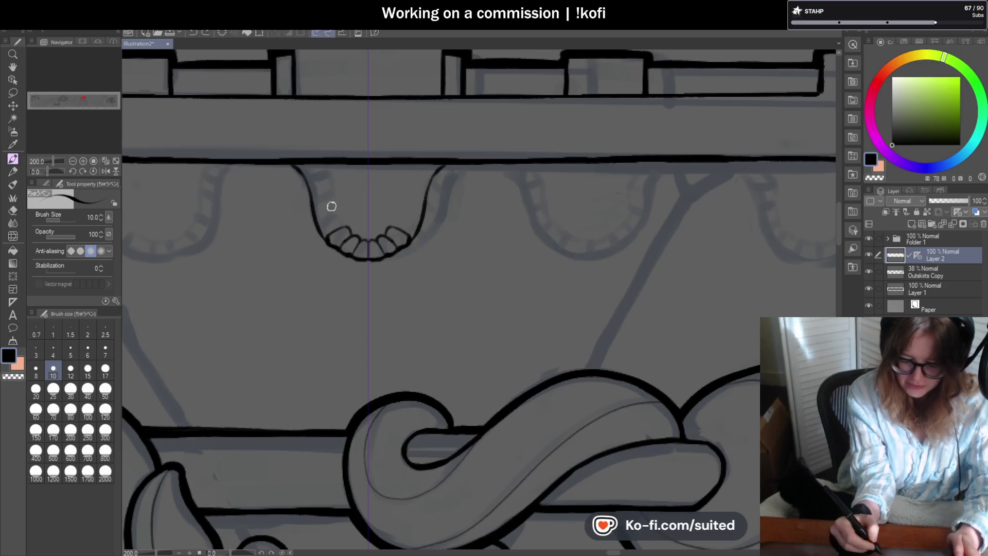
{"action": "scroll", "coordinate": [331, 206], "scroll_direction": "up", "scroll_amount": 3}
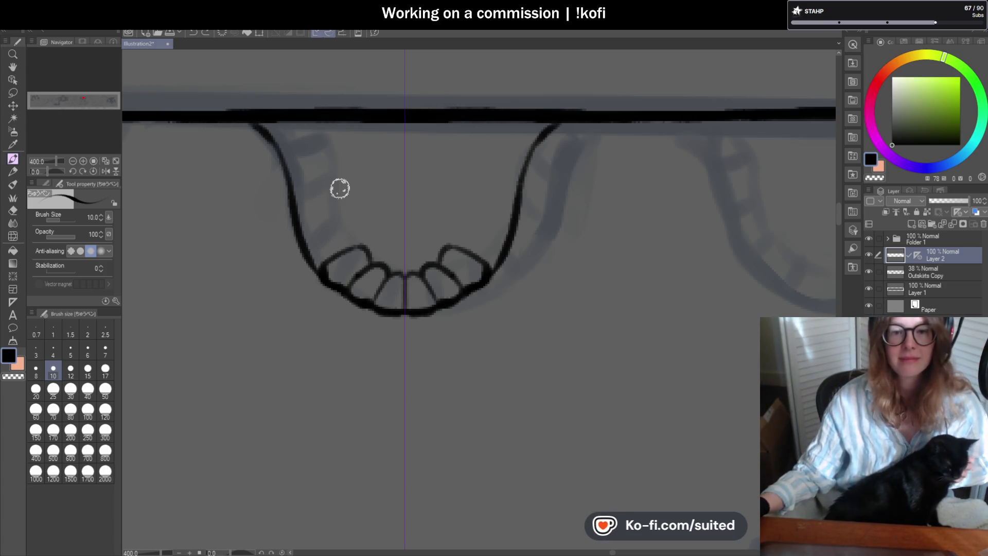
{"action": "left_click_drag", "start_coordinate": [353, 232], "coordinate": [364, 256]}
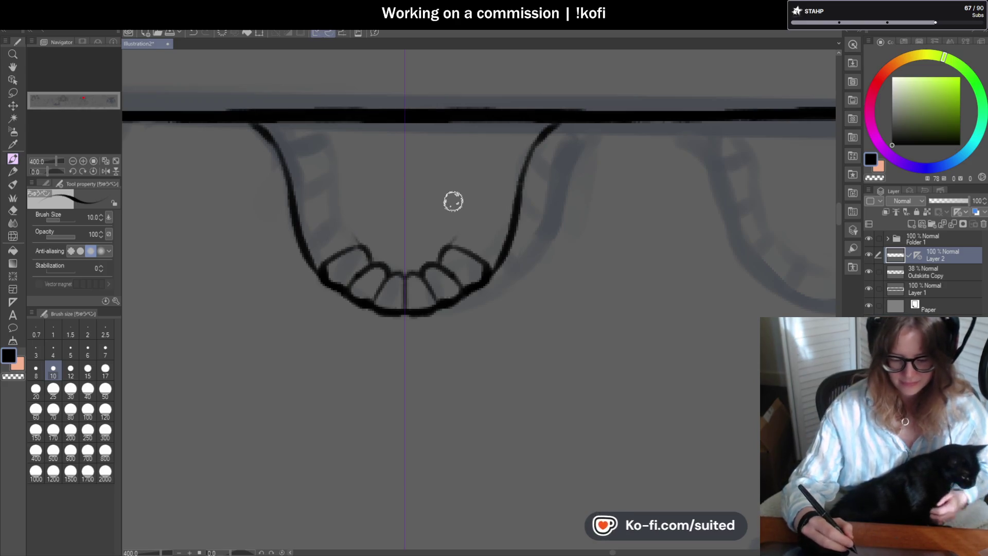
- Erase the side teeth's tops with transparent colour and draw a thin mirrored line inside the drape
{"action": "key", "text": "c"}
{"action": "mouse_move", "coordinate": [363, 239]}
{"action": "left_mouse_down"}
{"action": "mouse_move", "coordinate": [366, 256]}
{"action": "mouse_move", "coordinate": [335, 250]}
{"action": "mouse_move", "coordinate": [324, 264]}
{"action": "left_mouse_up"}
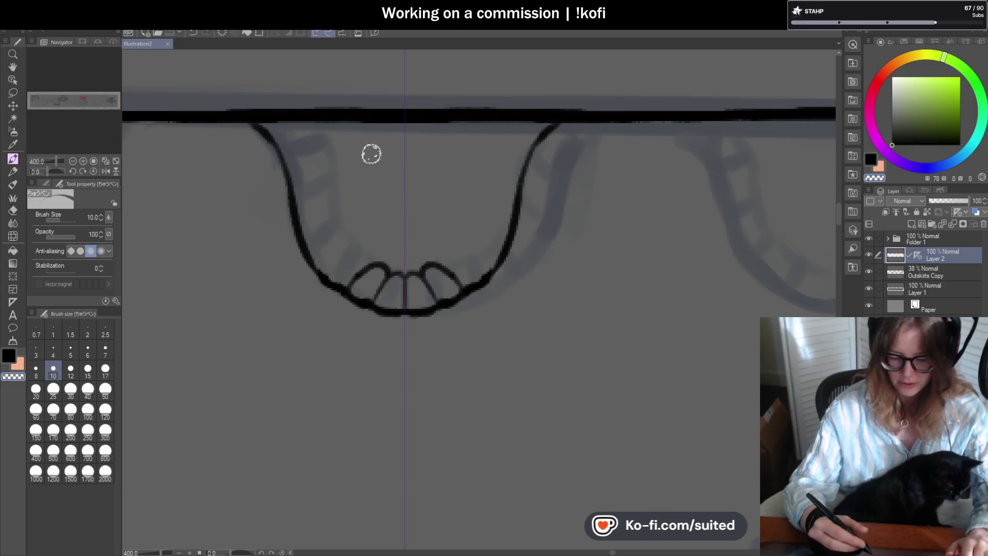
{"action": "key", "text": "c"}
{"action": "mouse_move", "coordinate": [316, 124]}
{"action": "left_mouse_down"}
{"action": "mouse_move", "coordinate": [335, 221]}
{"action": "mouse_move", "coordinate": [366, 259]}
{"action": "left_mouse_up"}
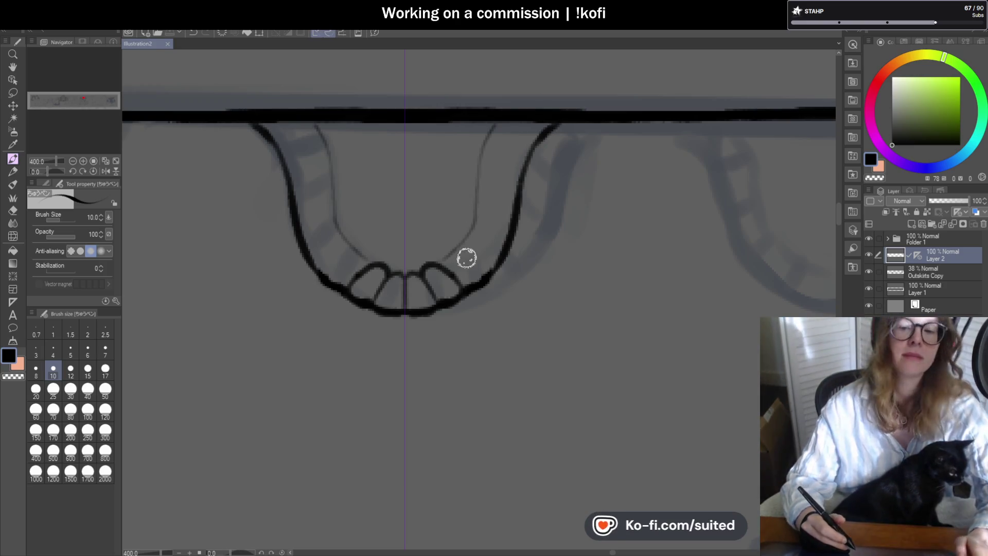
{"action": "scroll", "coordinate": [481, 261], "scroll_direction": "down", "scroll_amount": 3}
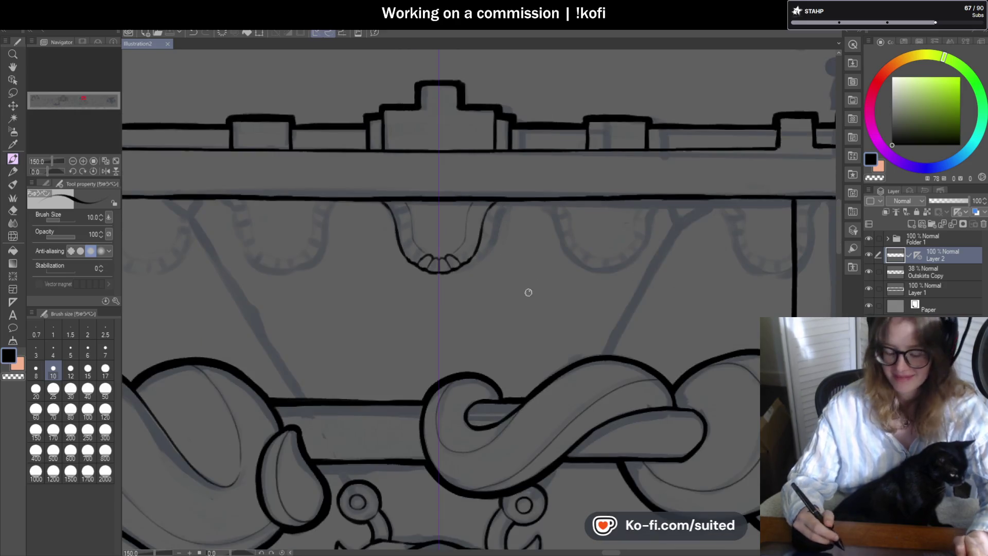
- Redraw the central tooth arches and add mirrored arches beside the centre line
{"action": "scroll", "coordinate": [439, 264], "scroll_direction": "up", "scroll_amount": 5}
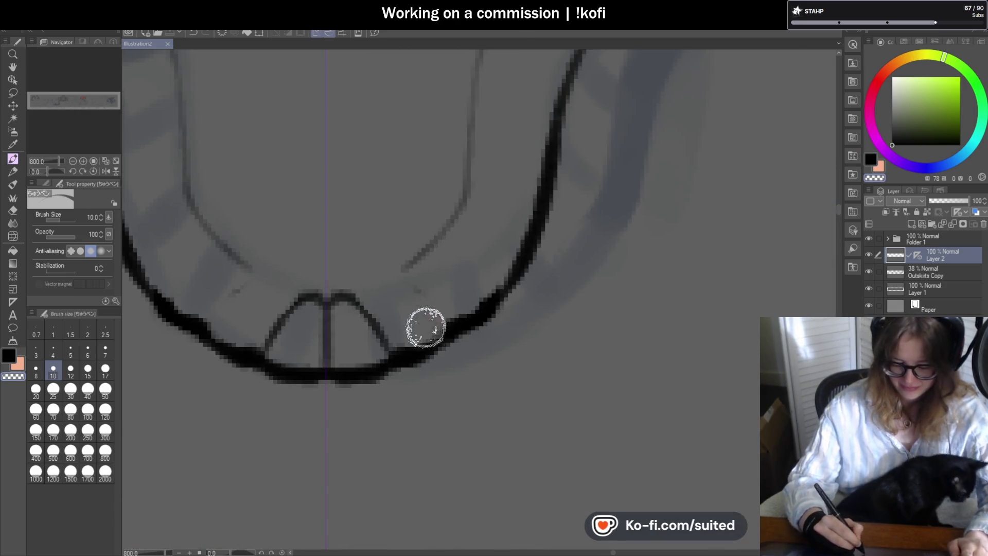
{"action": "key", "text": "ctrl+z"}
{"action": "key", "text": "ctrl+z"}
{"action": "left_click_drag", "start_coordinate": [270, 360], "coordinate": [324, 301]}
{"action": "left_click_drag", "start_coordinate": [332, 298], "coordinate": [389, 362]}
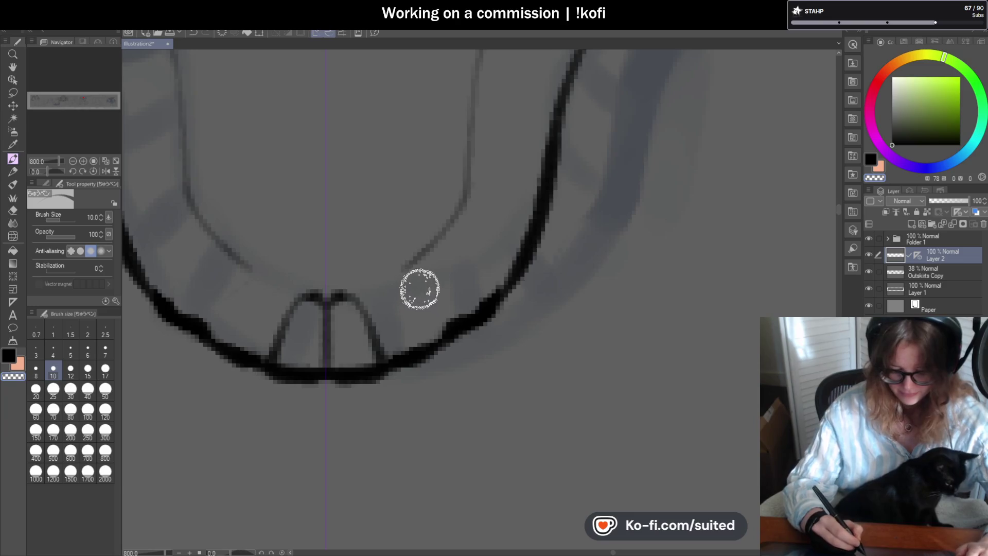
{"action": "mouse_move", "coordinate": [365, 309]}
{"action": "left_mouse_down"}
{"action": "mouse_move", "coordinate": [380, 280]}
{"action": "mouse_move", "coordinate": [424, 293]}
{"action": "mouse_move", "coordinate": [415, 285]}
{"action": "mouse_move", "coordinate": [437, 344]}
{"action": "left_mouse_up"}
{"action": "mouse_move", "coordinate": [419, 269]}
{"action": "left_mouse_down"}
{"action": "mouse_move", "coordinate": [430, 247]}
{"action": "mouse_move", "coordinate": [457, 252]}
{"action": "mouse_move", "coordinate": [489, 306]}
{"action": "left_mouse_up"}
- Add a tooth arch up the right side, reshape the mouth outline, and close the top tooth
{"action": "key", "text": "ctrl+minus"}
{"action": "key", "text": "ctrl+minus"}
{"action": "key", "text": "ctrl+minus"}
{"action": "key", "text": "ctrl+plus"}
{"action": "key", "text": "ctrl+plus"}
{"action": "key", "text": "ctrl+plus"}
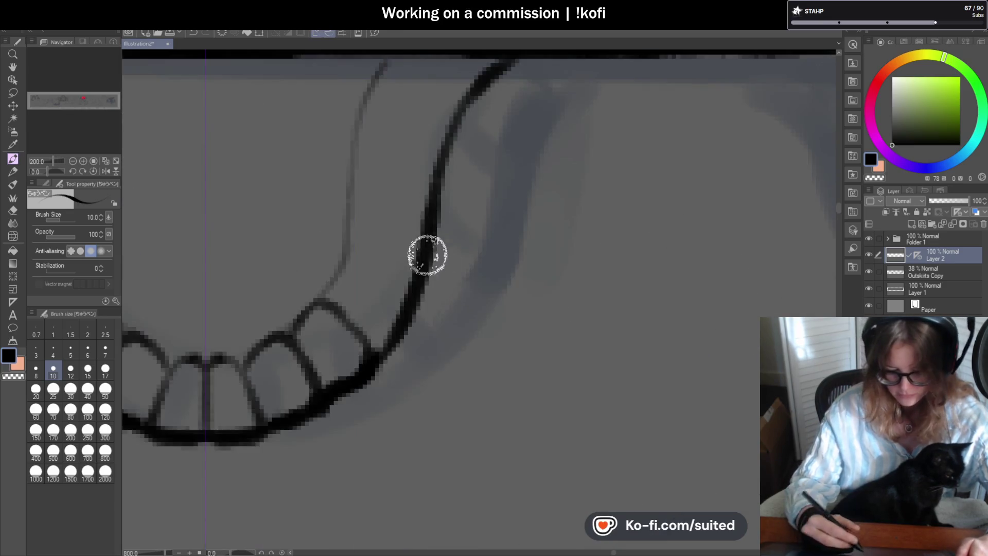
{"action": "left_click_drag", "start_coordinate": [340, 275], "coordinate": [406, 298]}
{"action": "mouse_move", "coordinate": [390, 334]}
{"action": "left_mouse_down"}
{"action": "mouse_move", "coordinate": [333, 381]}
{"action": "mouse_move", "coordinate": [337, 397]}
{"action": "mouse_move", "coordinate": [397, 338]}
{"action": "left_mouse_up"}
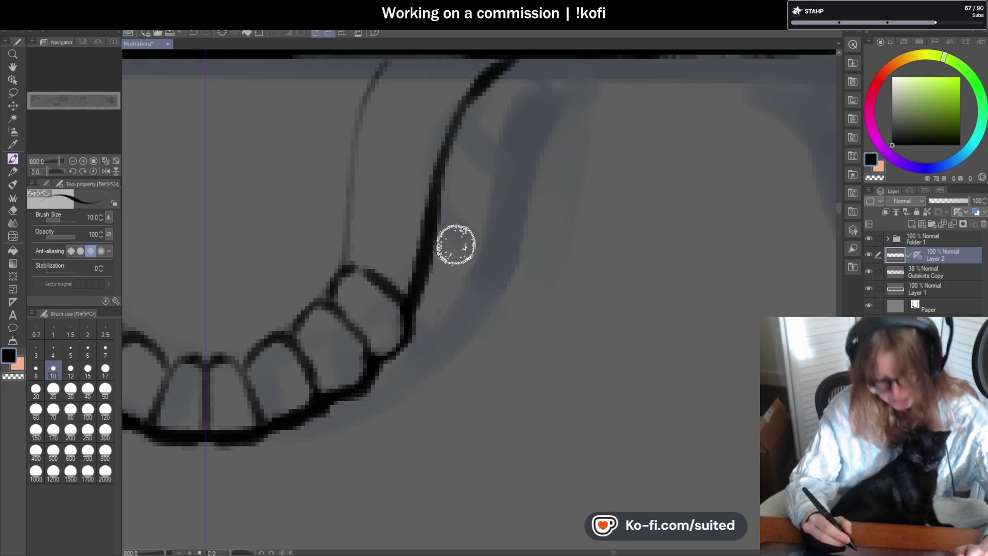
{"action": "mouse_move", "coordinate": [353, 260]}
{"action": "left_mouse_down"}
{"action": "mouse_move", "coordinate": [373, 219]}
{"action": "mouse_move", "coordinate": [419, 234]}
{"action": "mouse_move", "coordinate": [414, 304]}
{"action": "left_mouse_up"}
{"action": "mouse_move", "coordinate": [350, 229]}
{"action": "left_mouse_down"}
{"action": "mouse_move", "coordinate": [357, 163]}
{"action": "mouse_move", "coordinate": [397, 165]}
{"action": "mouse_move", "coordinate": [436, 186]}
{"action": "mouse_move", "coordinate": [431, 227]}
{"action": "mouse_move", "coordinate": [404, 183]}
{"action": "mouse_move", "coordinate": [424, 221]}
{"action": "mouse_move", "coordinate": [414, 267]}
{"action": "left_mouse_up"}
- Re-ink the mouth outline in black and join the upper teeth to the bar
{"action": "key", "text": "c"}
{"action": "mouse_move", "coordinate": [426, 185]}
{"action": "left_mouse_down"}
{"action": "mouse_move", "coordinate": [439, 194]}
{"action": "mouse_move", "coordinate": [424, 239]}
{"action": "mouse_move", "coordinate": [437, 265]}
{"action": "left_mouse_up"}
{"action": "scroll", "coordinate": [463, 245], "scroll_direction": "down", "scroll_amount": 6}
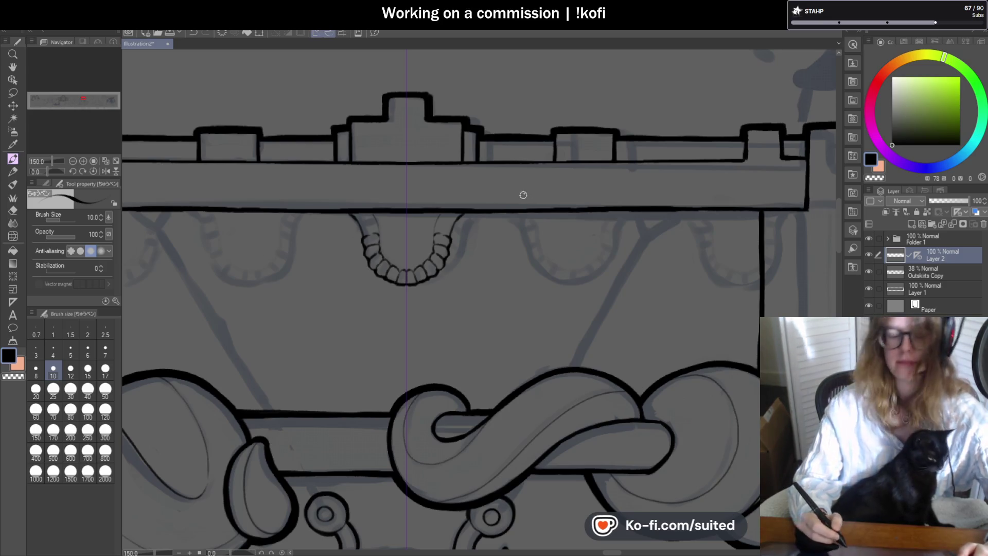
{"action": "scroll", "coordinate": [455, 216], "scroll_direction": "up", "scroll_amount": 6}
{"action": "mouse_move", "coordinate": [389, 218]}
{"action": "left_mouse_down"}
{"action": "mouse_move", "coordinate": [412, 181]}
{"action": "mouse_move", "coordinate": [468, 192]}
{"action": "mouse_move", "coordinate": [488, 217]}
{"action": "mouse_move", "coordinate": [470, 275]}
{"action": "left_mouse_up"}
{"action": "left_click_drag", "start_coordinate": [410, 175], "coordinate": [406, 150]}
{"action": "mouse_move", "coordinate": [489, 139]}
{"action": "left_mouse_down"}
{"action": "mouse_move", "coordinate": [510, 163]}
{"action": "mouse_move", "coordinate": [502, 170]}
{"action": "left_mouse_up"}
{"action": "left_click_drag", "start_coordinate": [401, 176], "coordinate": [385, 221]}
{"action": "scroll", "coordinate": [385, 220], "scroll_direction": "down", "scroll_amount": 5}
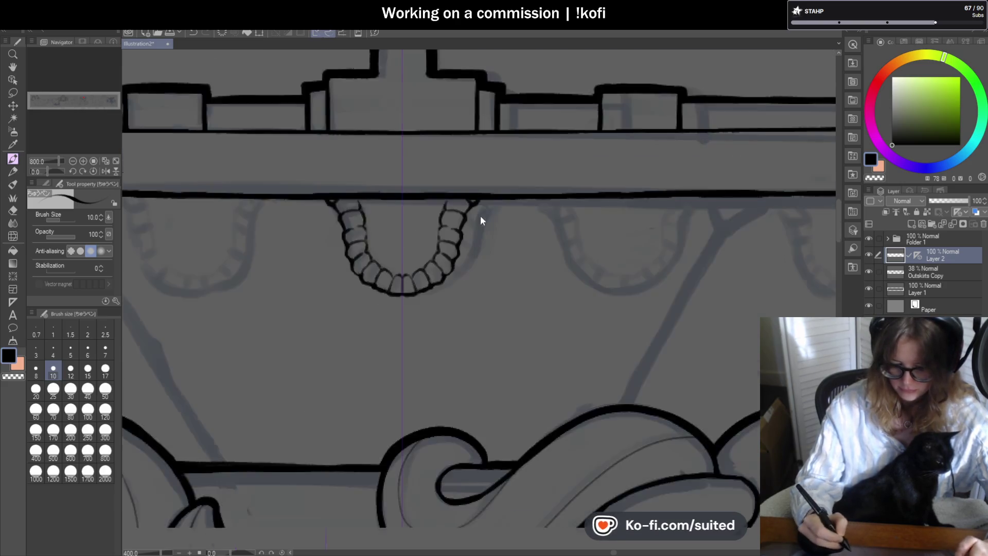
- Save with Ctrl+S, erase stray bits, and touch up the tooth outlines along the drape's bottom
{"action": "key", "text": "ctrl+s"}
{"action": "scroll", "coordinate": [381, 216], "scroll_direction": "up", "scroll_amount": 4}
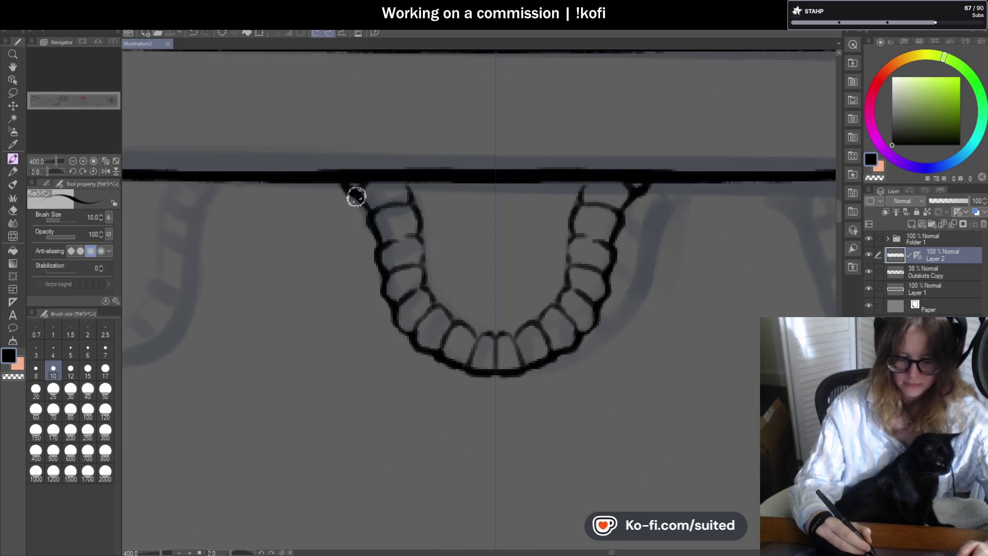
{"action": "key", "text": "c"}
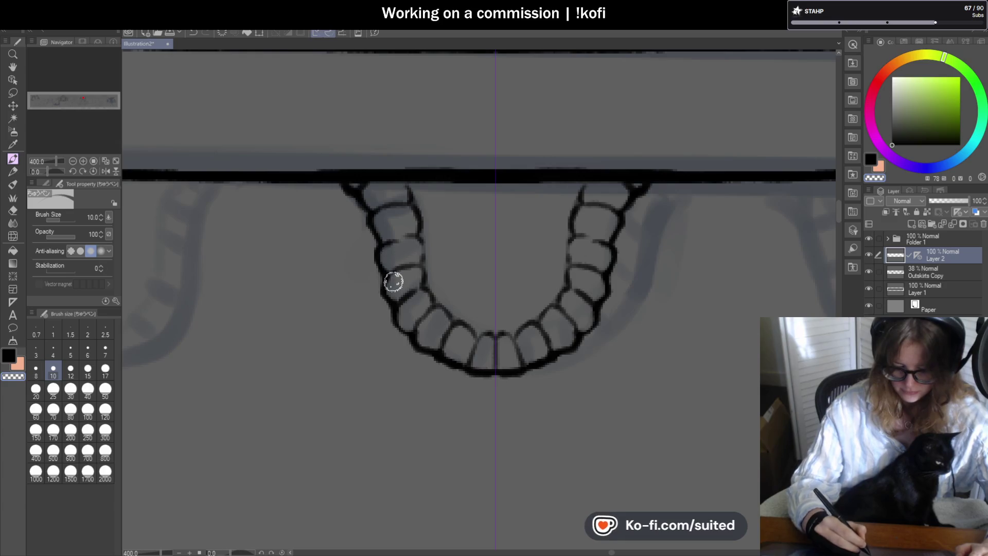
{"action": "key", "text": "c"}
{"action": "scroll", "coordinate": [422, 232], "scroll_direction": "down", "scroll_amount": 4}
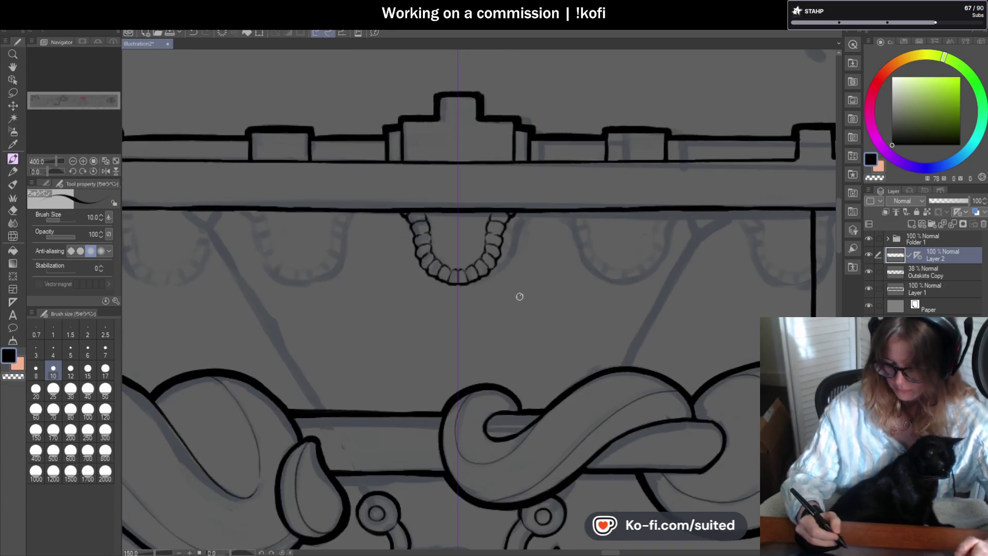
{"action": "scroll", "coordinate": [445, 294], "scroll_direction": "up", "scroll_amount": 4}
{"action": "left_click_drag", "start_coordinate": [418, 246], "coordinate": [436, 253]}
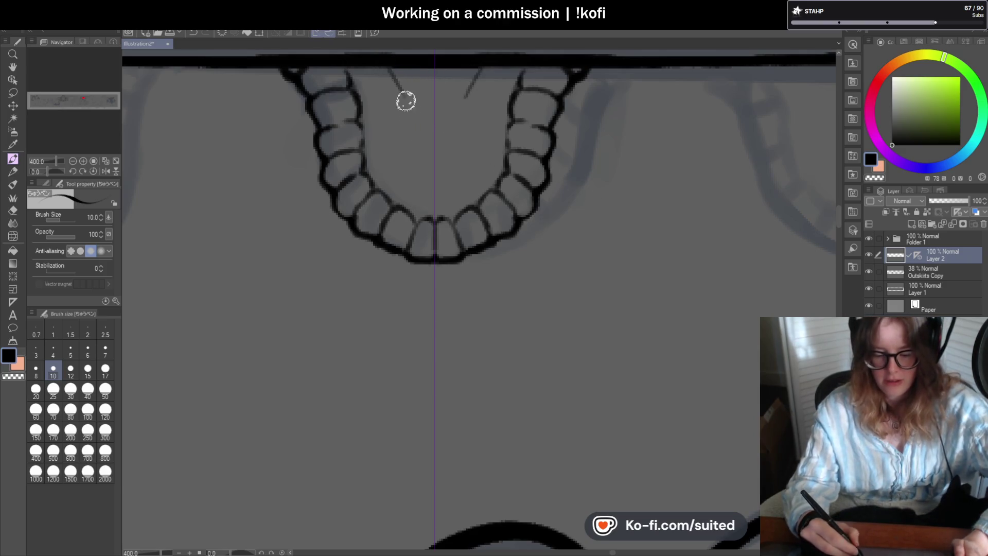
- Ink a thin black fold line inside the drape beside the left teeth
{"action": "scroll", "coordinate": [525, 253], "scroll_direction": "down", "scroll_amount": 5}
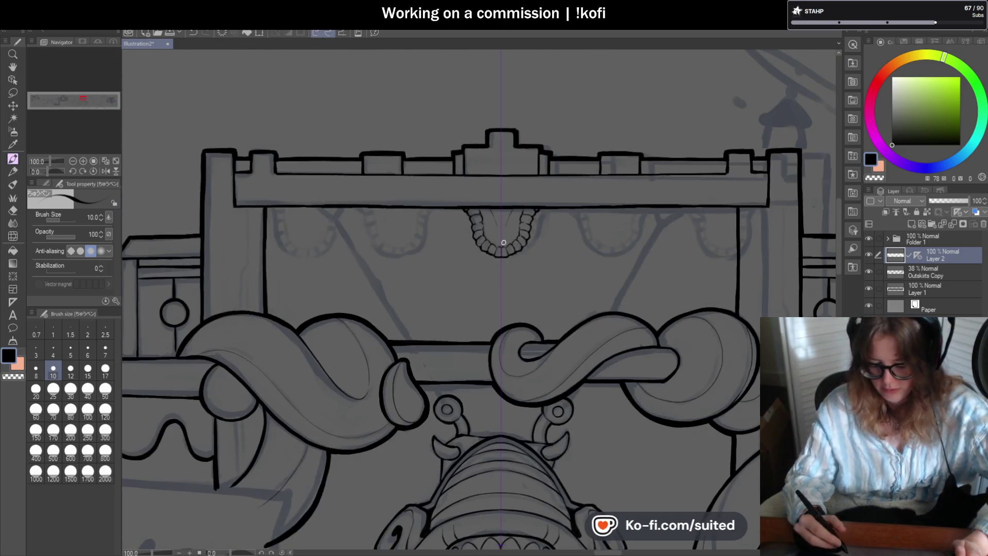
{"action": "scroll", "coordinate": [507, 241], "scroll_direction": "up", "scroll_amount": 5}
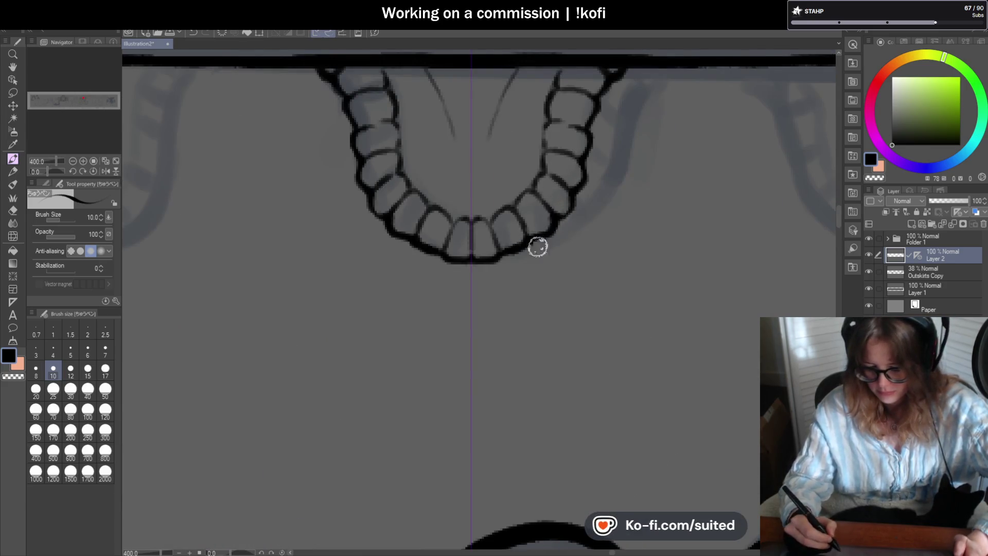
{"action": "scroll", "coordinate": [541, 244], "scroll_direction": "down", "scroll_amount": 6}
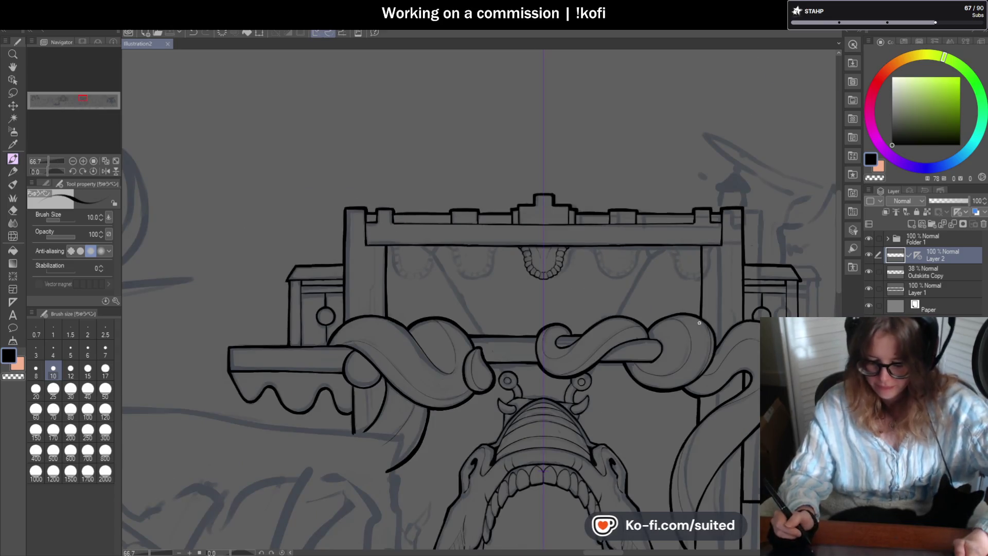
{"action": "scroll", "coordinate": [584, 276], "scroll_direction": "up", "scroll_amount": 3}
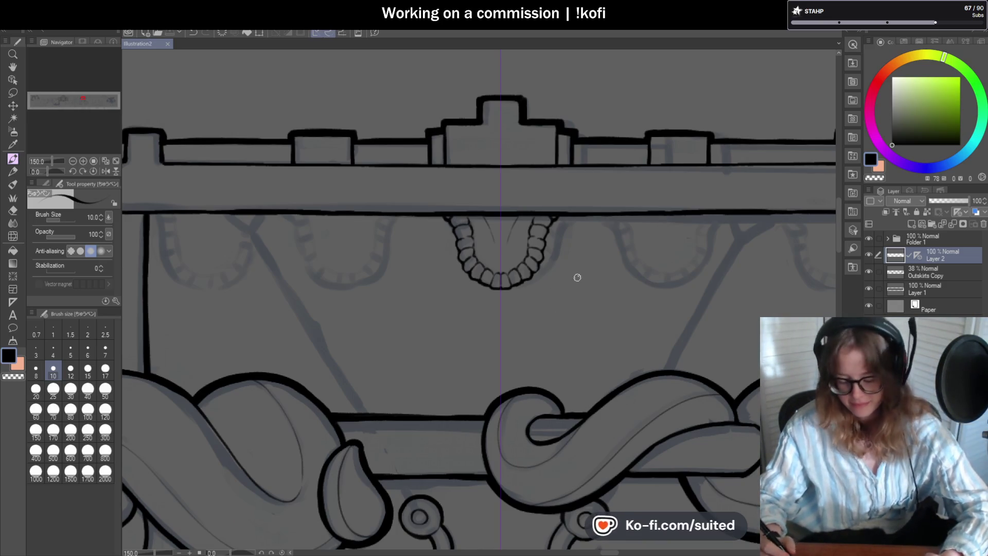
{"action": "scroll", "coordinate": [575, 280], "scroll_direction": "down", "scroll_amount": 5}
{"action": "scroll", "coordinate": [549, 299], "scroll_direction": "up", "scroll_amount": 6}
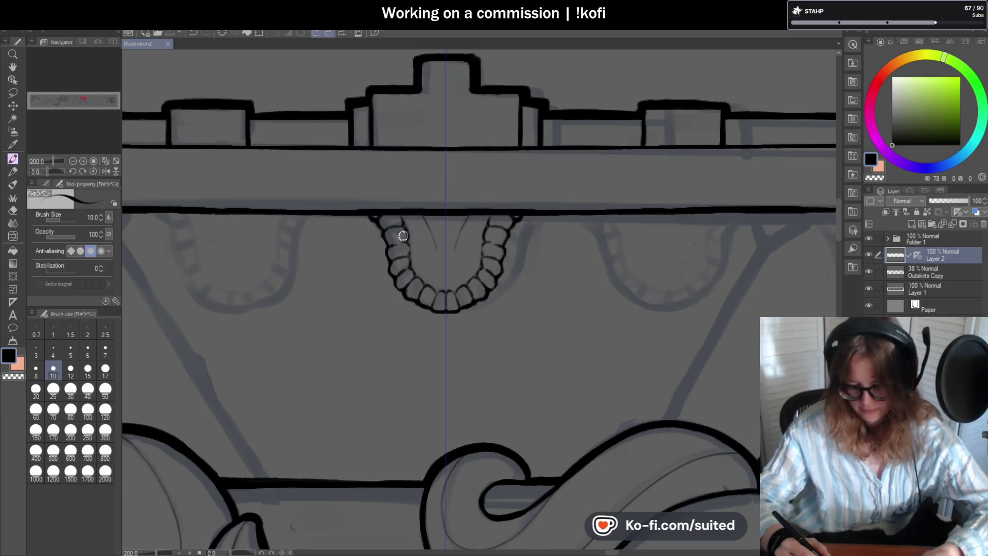
{"action": "scroll", "coordinate": [406, 235], "scroll_direction": "up", "scroll_amount": 4}
{"action": "left_click_drag", "start_coordinate": [369, 251], "coordinate": [386, 302]}
{"action": "scroll", "coordinate": [386, 304], "scroll_direction": "down", "scroll_amount": 5}
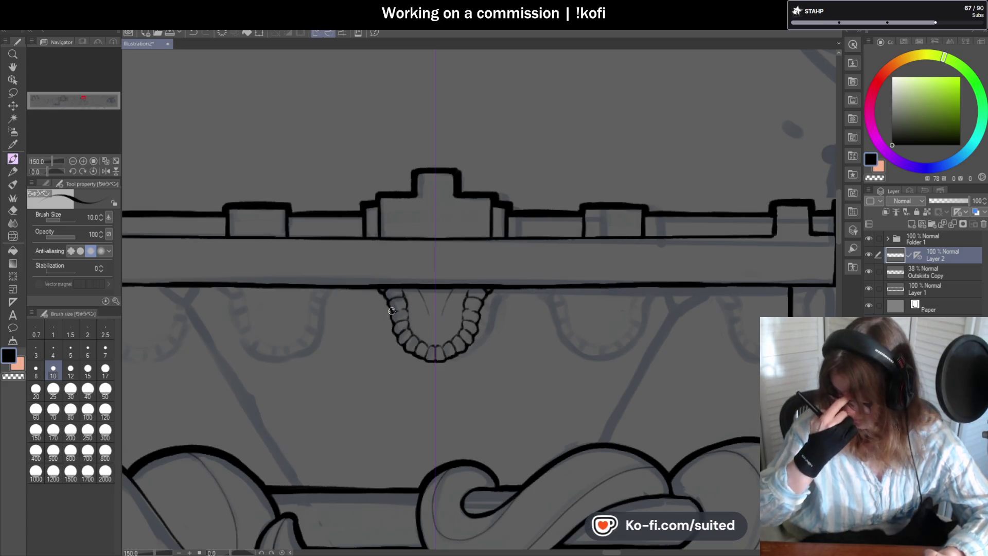
{"action": "scroll", "coordinate": [417, 286], "scroll_direction": "up", "scroll_amount": 1}
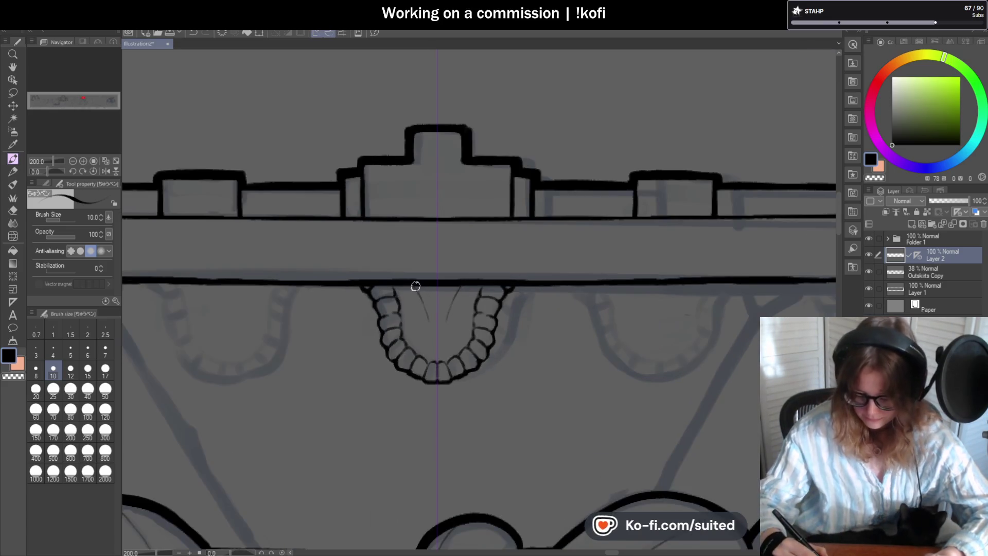
{"action": "scroll", "coordinate": [430, 335], "scroll_direction": "down", "scroll_amount": 2}
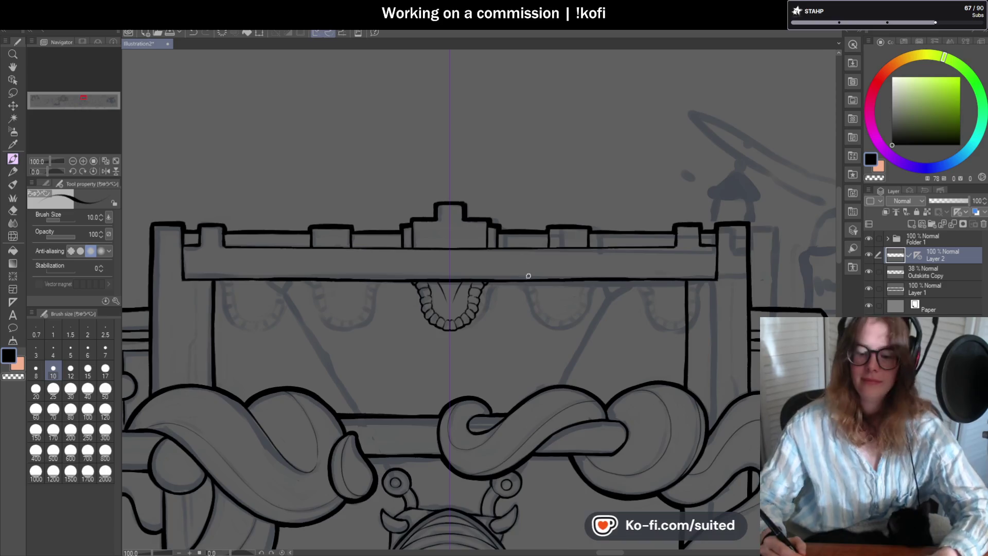
{"action": "scroll", "coordinate": [494, 296], "scroll_direction": "up", "scroll_amount": 2}
{"action": "scroll", "coordinate": [530, 274], "scroll_direction": "down", "scroll_amount": 1}
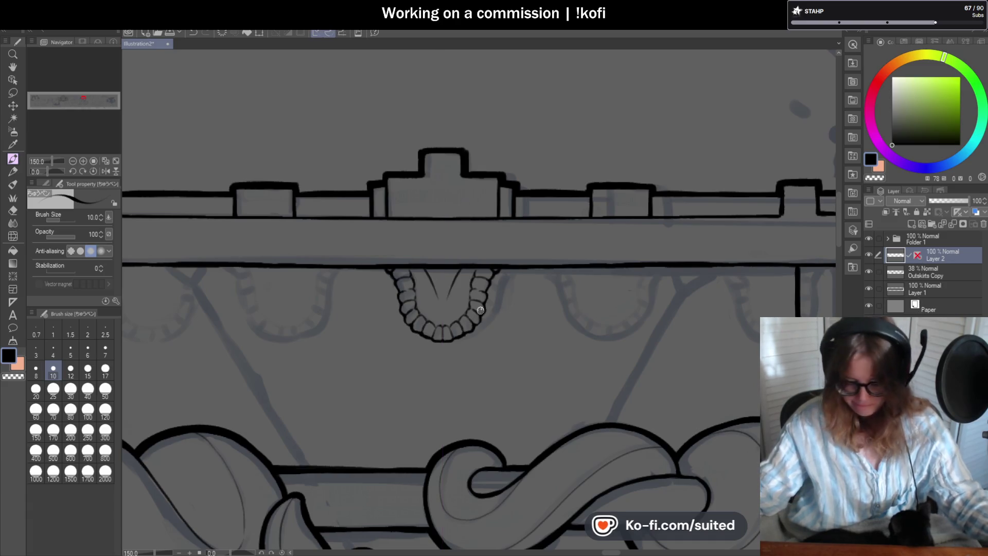
{"action": "key", "text": "m"}
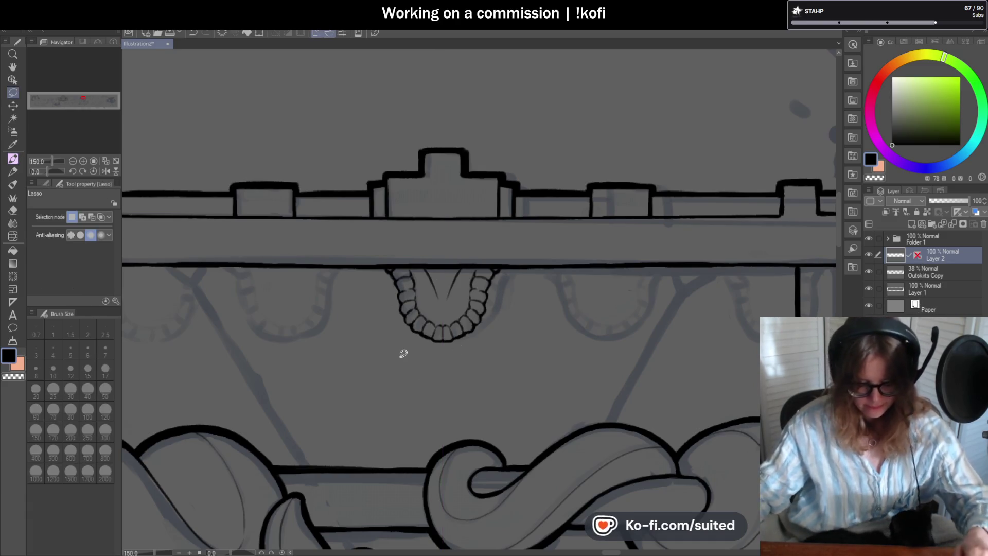
- Select the toothed drape with the Rectangle selection sub tool
{"action": "left_click", "coordinate": [46, 184]}
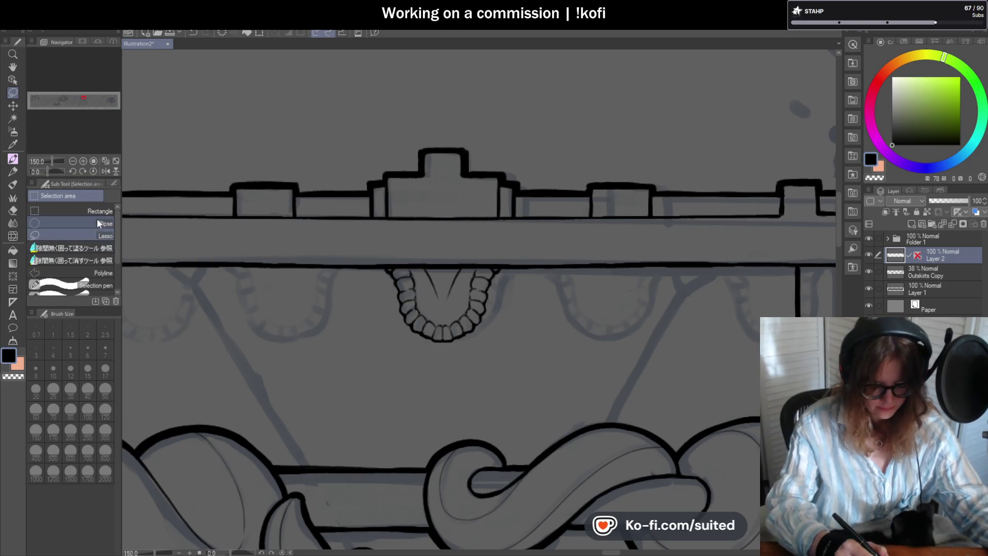
{"action": "left_click", "coordinate": [95, 212]}
{"action": "mouse_move", "coordinate": [493, 385]}
{"action": "left_mouse_down"}
{"action": "mouse_move", "coordinate": [361, 332]}
{"action": "mouse_move", "coordinate": [347, 269]}
{"action": "left_mouse_up"}
{"action": "left_click", "coordinate": [317, 346]}
{"action": "mouse_move", "coordinate": [315, 361]}
{"action": "left_mouse_down"}
{"action": "mouse_move", "coordinate": [515, 355]}
{"action": "mouse_move", "coordinate": [555, 269]}
{"action": "left_mouse_up"}
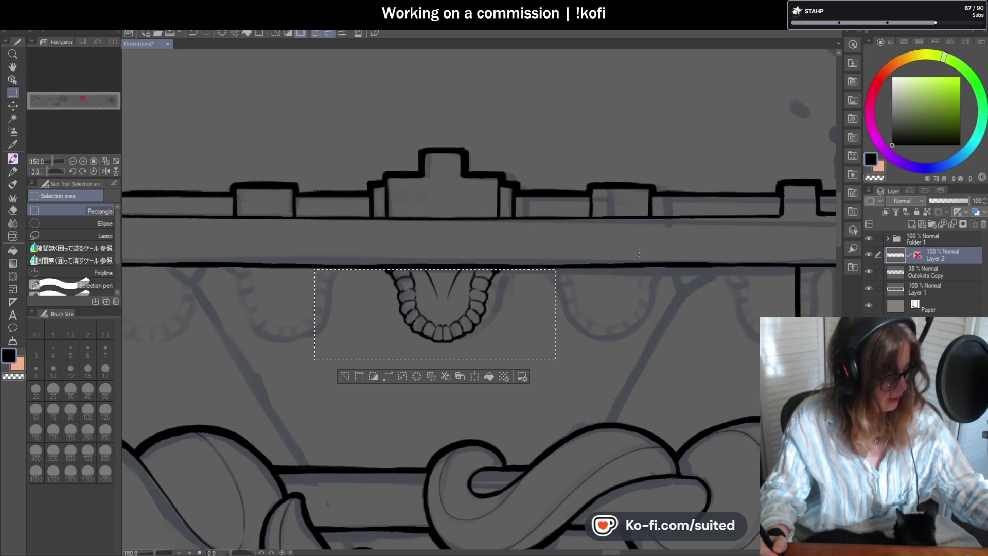
- Paste a copy of the drape and place it to the right of the original
{"action": "key", "text": "ctrl+c"}
{"action": "key", "text": "ctrl+v"}
{"action": "key", "text": "ctrl+t"}
{"action": "mouse_move", "coordinate": [508, 339]}
{"action": "left_mouse_down"}
{"action": "mouse_move", "coordinate": [679, 335]}
{"action": "mouse_move", "coordinate": [666, 330]}
{"action": "left_mouse_up"}
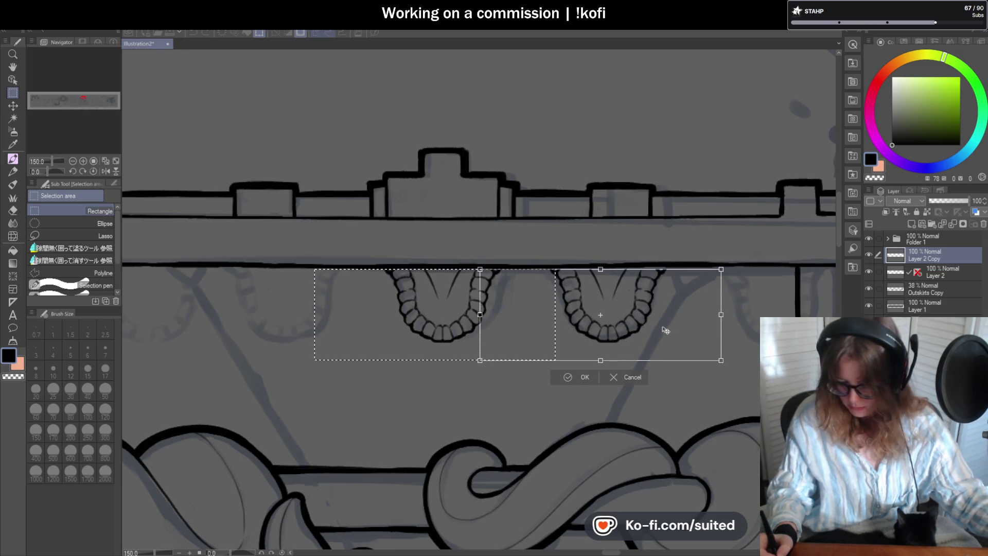
{"action": "left_click", "coordinate": [584, 381]}
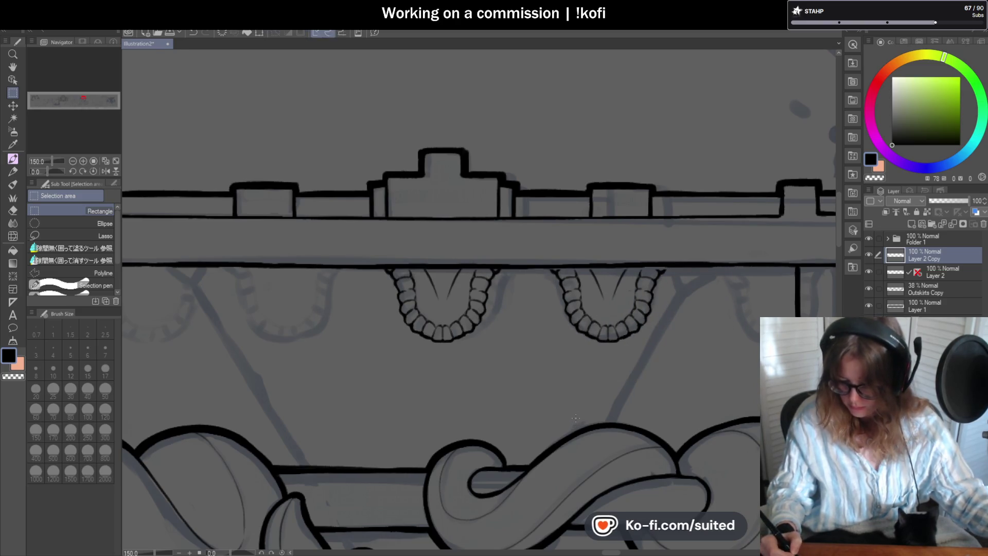
- Paste a second copy left of the original and nudge it two steps further left
{"action": "key", "text": "ctrl+c"}
{"action": "key", "text": "ctrl+v"}
{"action": "key", "text": "ctrl+t"}
{"action": "mouse_move", "coordinate": [477, 324]}
{"action": "left_mouse_down"}
{"action": "mouse_move", "coordinate": [306, 327]}
{"action": "mouse_move", "coordinate": [315, 328]}
{"action": "left_mouse_up"}
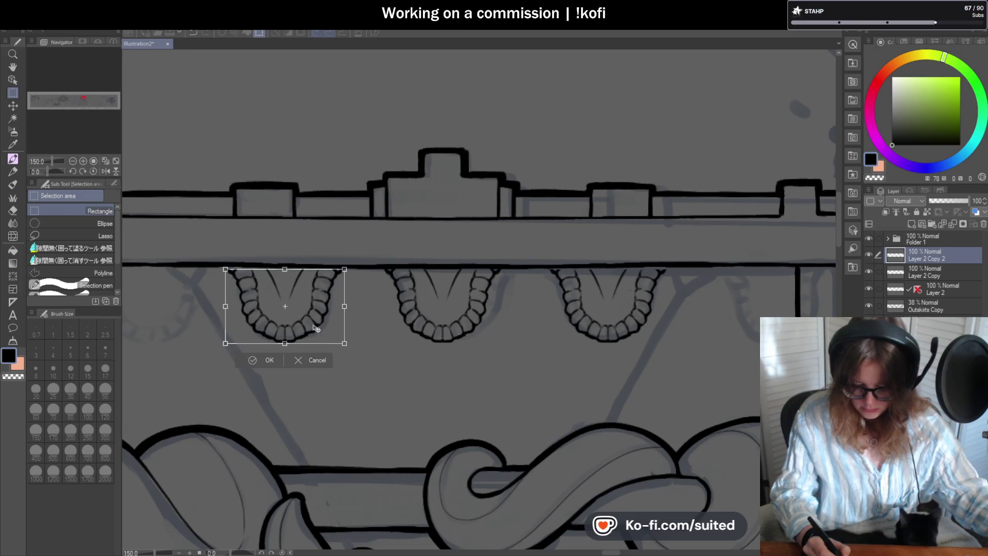
{"action": "left_click", "coordinate": [267, 363]}
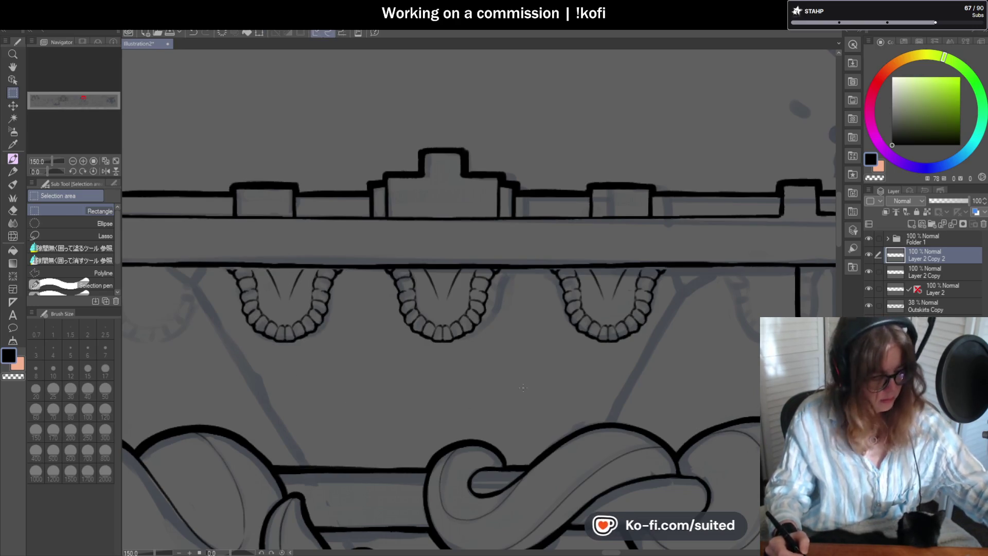
{"action": "key", "text": "ctrl+t"}
{"action": "key", "text": "Left"}
{"action": "key", "text": "Left"}
{"action": "key", "text": "Left"}
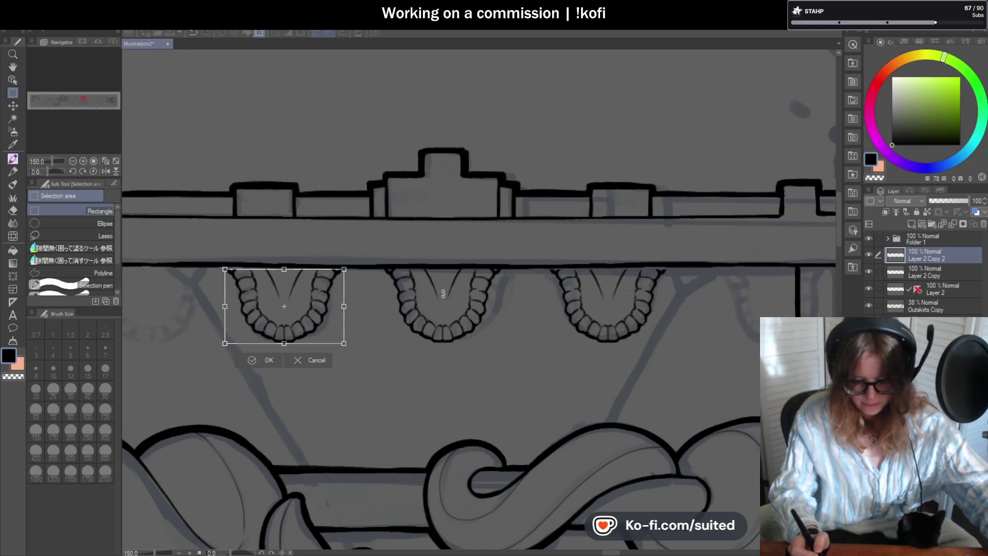
{"action": "key", "text": "Left"}
{"action": "key", "text": "Left"}
{"action": "key", "text": "Left"}
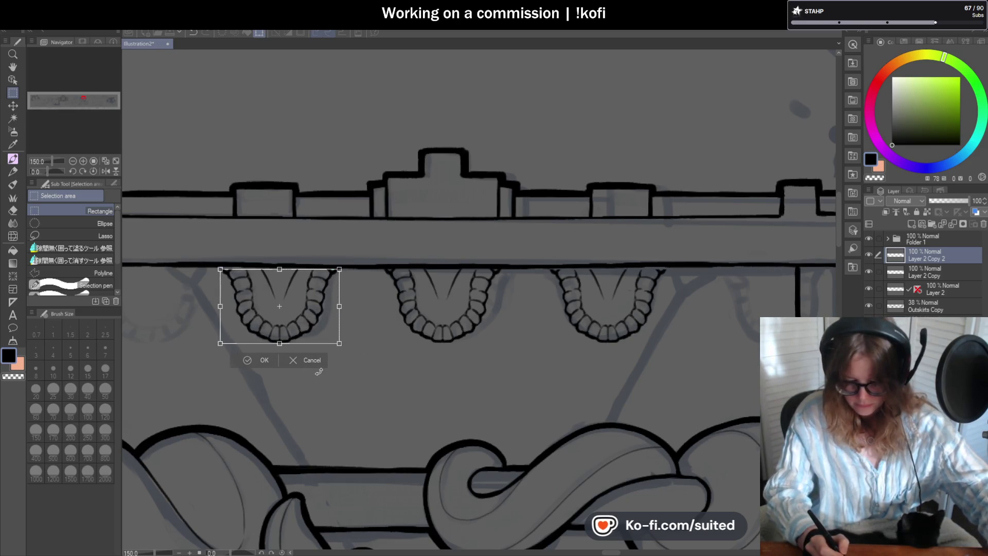
{"action": "left_click", "coordinate": [261, 361]}
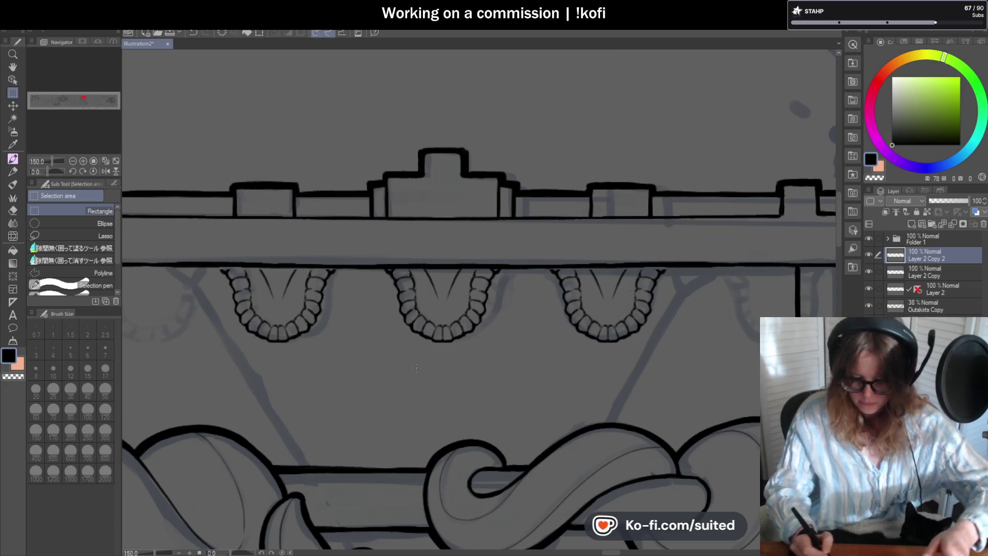
{"action": "scroll", "coordinate": [528, 234], "scroll_direction": "down", "scroll_amount": 2}
- Move the selected drape copy onto the far-left position
{"action": "scroll", "coordinate": [592, 317], "scroll_direction": "up", "scroll_amount": 1}
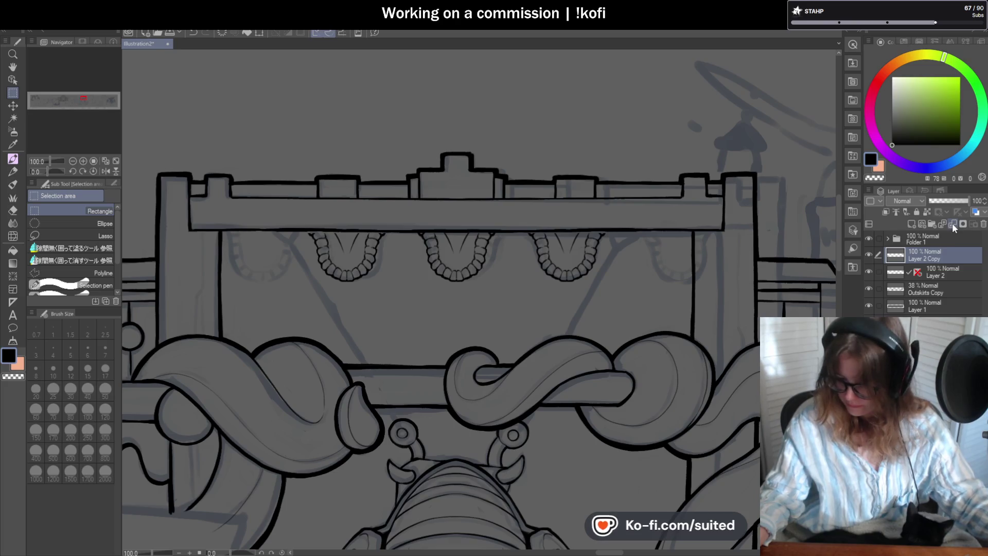
{"action": "key", "text": "ctrl+t"}
{"action": "mouse_move", "coordinate": [474, 273]}
{"action": "left_mouse_down"}
{"action": "mouse_move", "coordinate": [656, 272]}
{"action": "mouse_move", "coordinate": [279, 270]}
{"action": "left_mouse_up"}
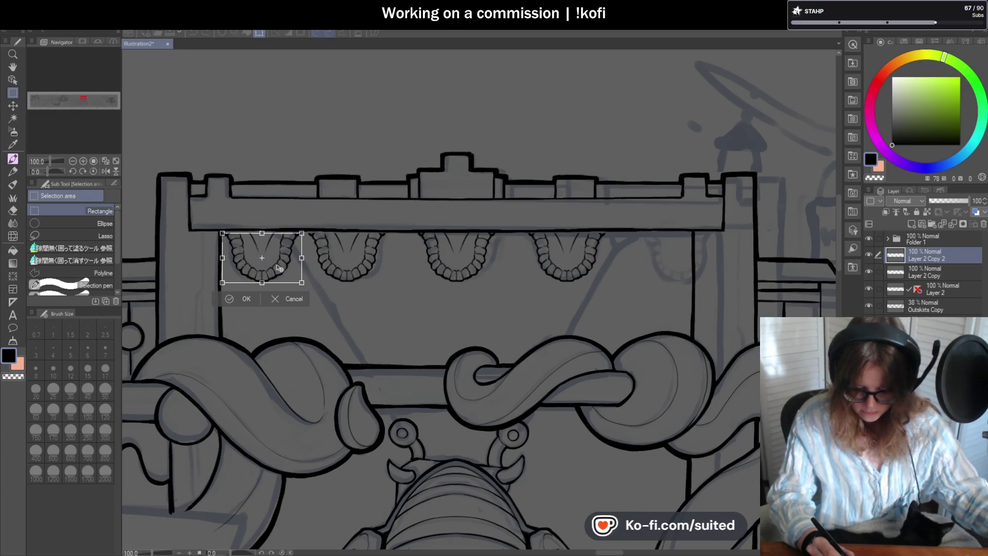
{"action": "key", "text": "Return"}
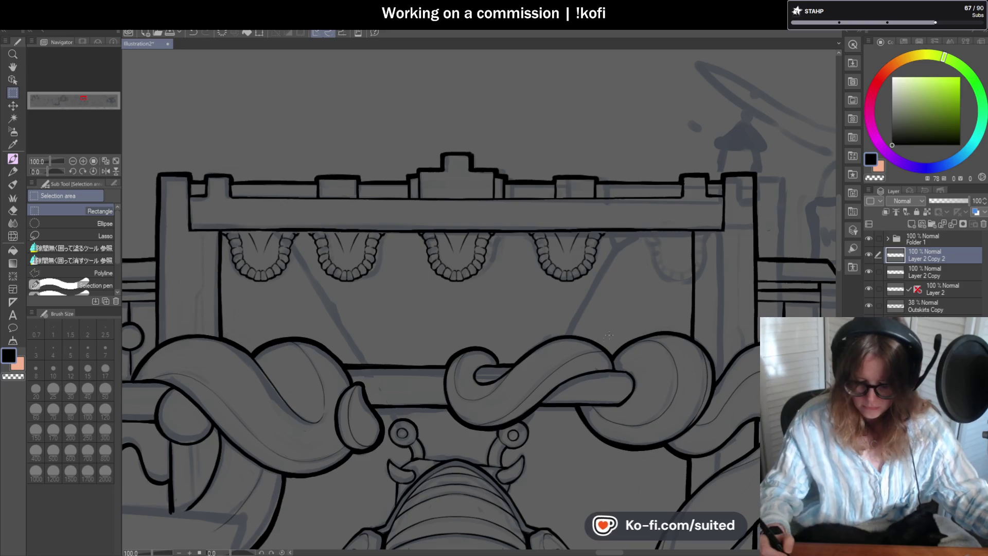
- Paste another drape and place it on the far-right side
{"action": "key", "text": "ctrl+v"}
{"action": "key", "text": "ctrl+t"}
{"action": "left_click_drag", "start_coordinate": [468, 268], "coordinate": [668, 271]}
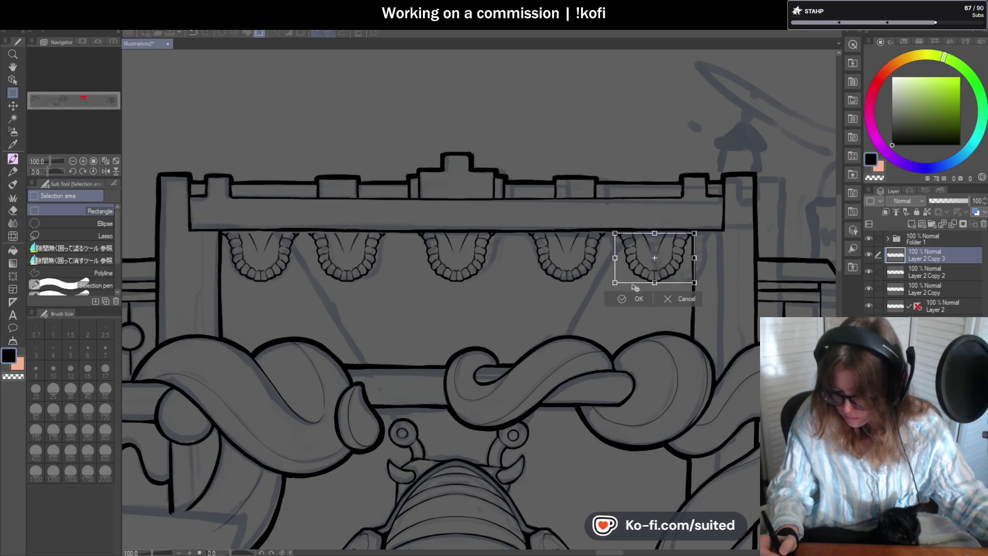
{"action": "left_click", "coordinate": [638, 300]}
- Make Layer 2 Copy 2 active and switch to the Lasso selection sub tool
{"action": "left_click", "coordinate": [921, 271]}
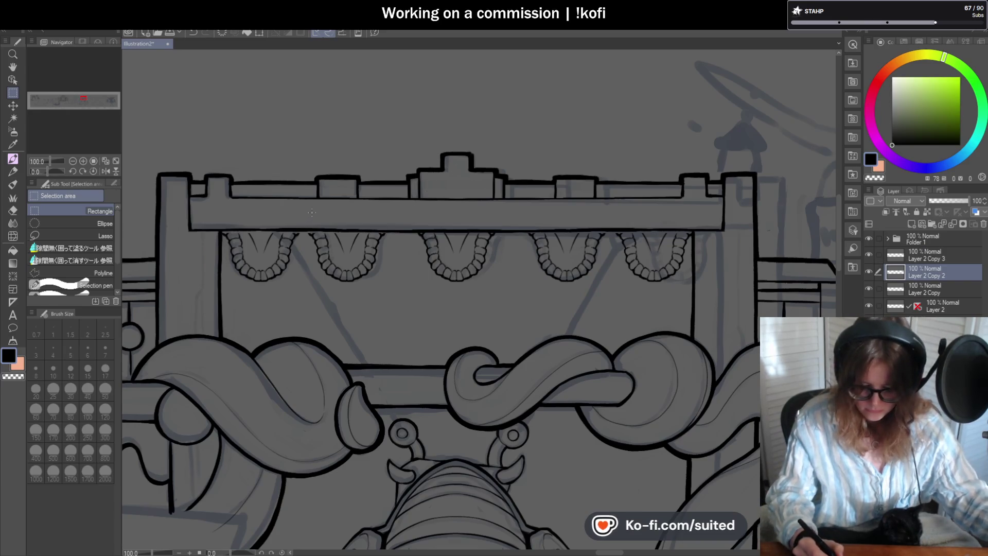
{"action": "left_click", "coordinate": [77, 236]}
{"action": "mouse_move", "coordinate": [320, 211]}
{"action": "left_mouse_down"}
{"action": "mouse_move", "coordinate": [320, 293]}
{"action": "mouse_move", "coordinate": [394, 208]}
{"action": "left_mouse_up"}
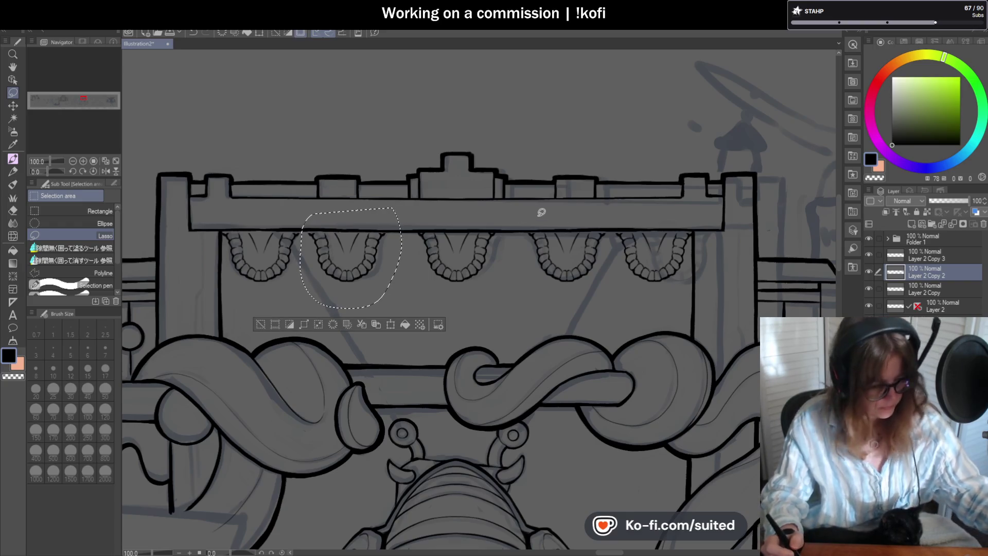
- On Layer 2 Copy, lasso the second drape and nudge it three steps right
{"action": "left_click", "coordinate": [925, 288]}
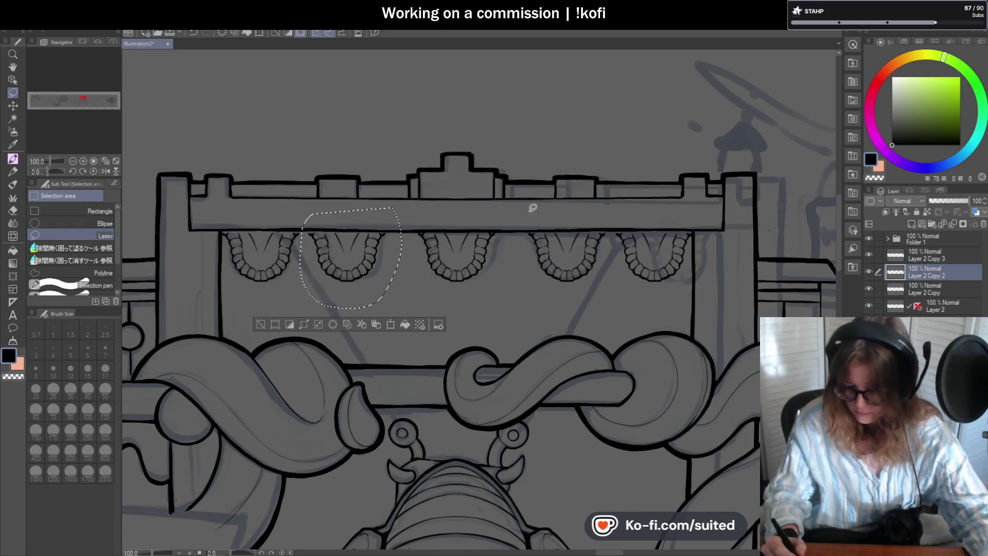
{"action": "key", "text": "Right"}
{"action": "key", "text": "Right"}
{"action": "key", "text": "Right"}
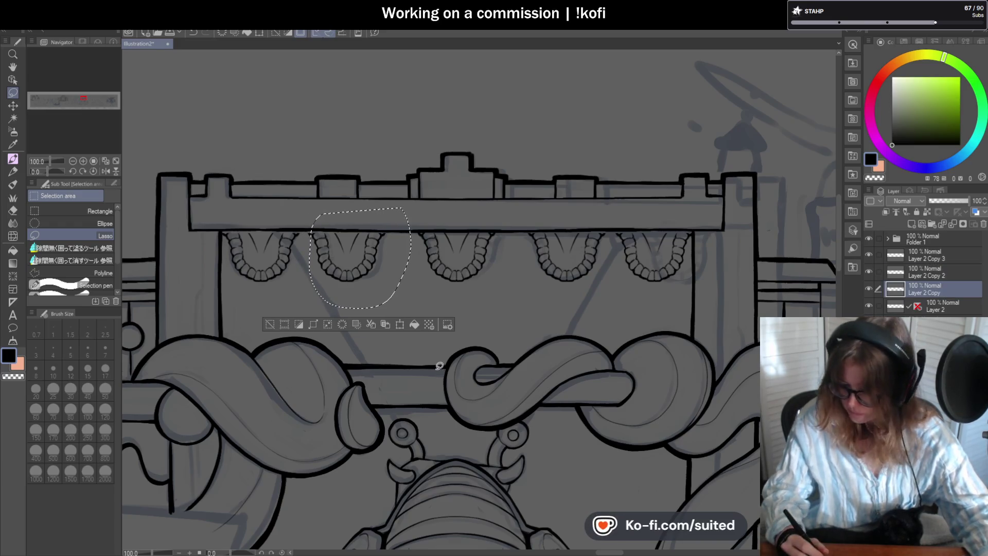
{"action": "key", "text": "ctrl+d"}
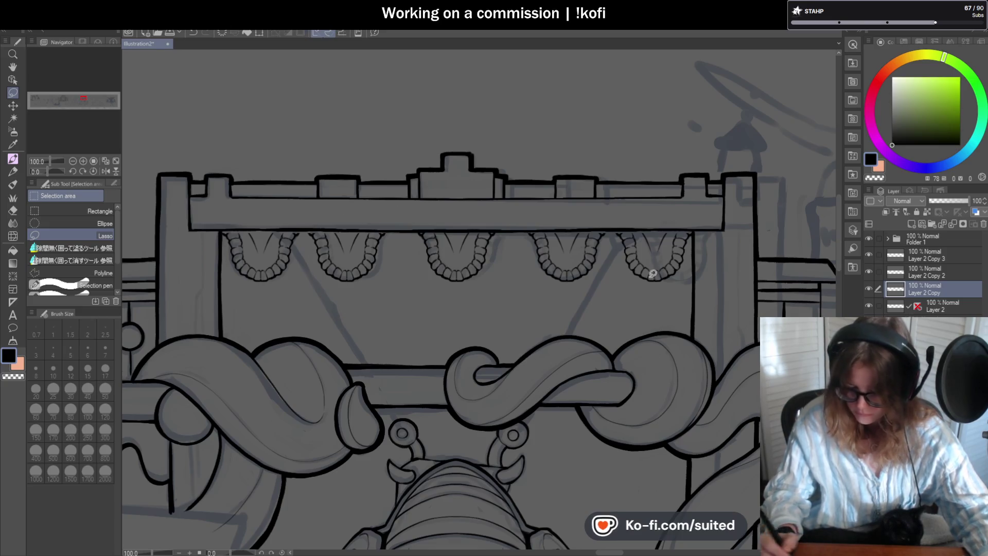
{"action": "left_click", "coordinate": [869, 288]}
{"action": "left_click", "coordinate": [869, 289]}
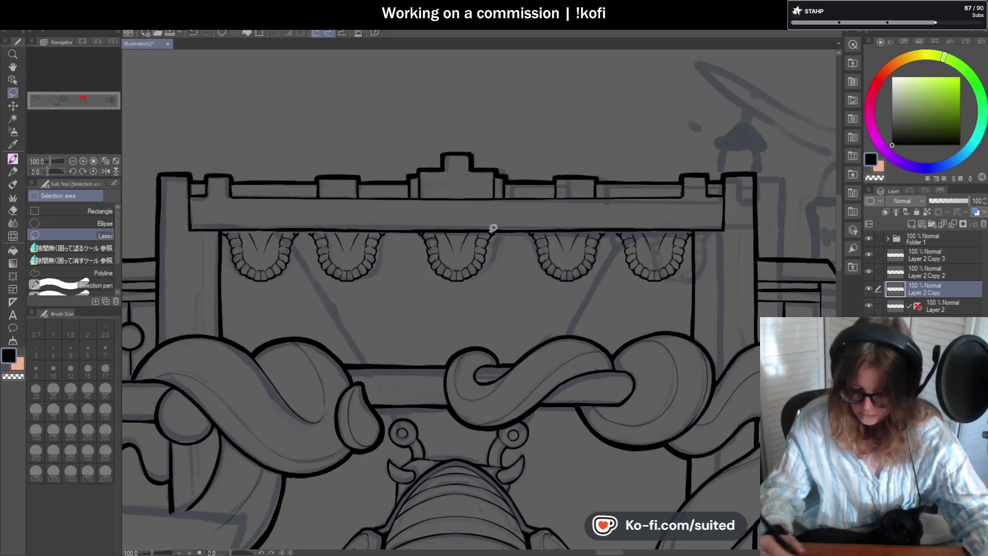
{"action": "left_click_drag", "start_coordinate": [401, 258], "coordinate": [401, 214]}
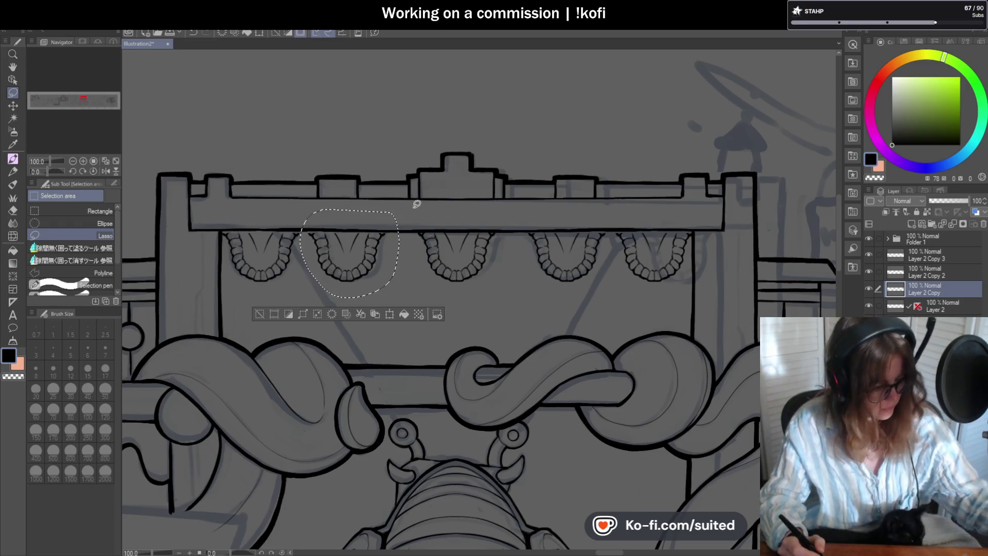
{"action": "key", "text": "ctrl+t"}
{"action": "key", "text": "Right"}
{"action": "key", "text": "Right"}
{"action": "key", "text": "Right"}
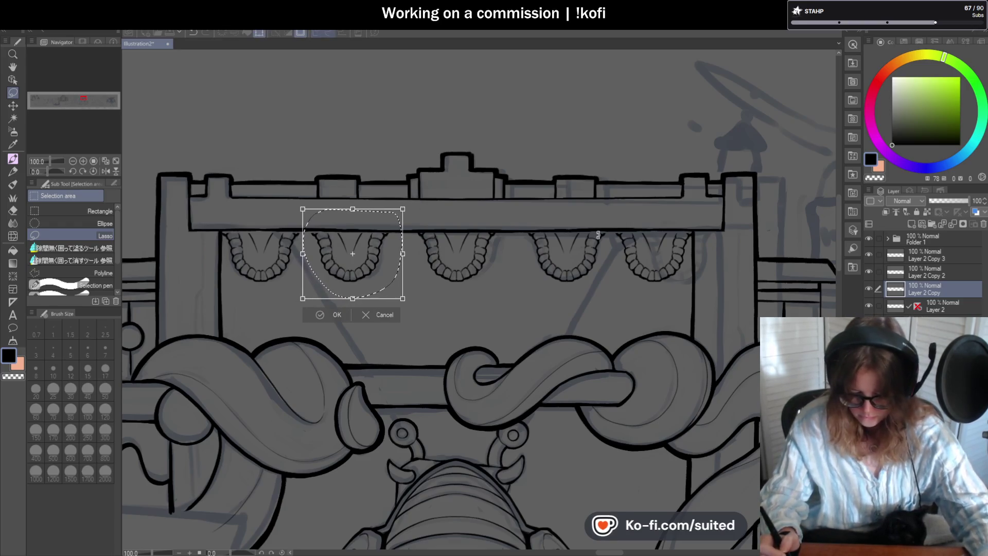
{"action": "key", "text": "Right"}
{"action": "key", "text": "Right"}
{"action": "key", "text": "Right"}
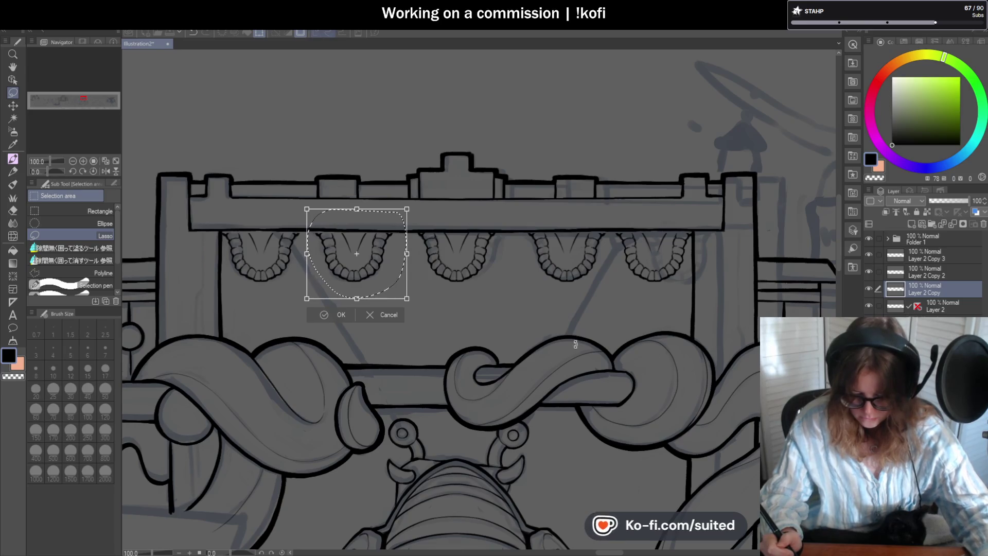
{"action": "key", "text": "Right"}
{"action": "key", "text": "Right"}
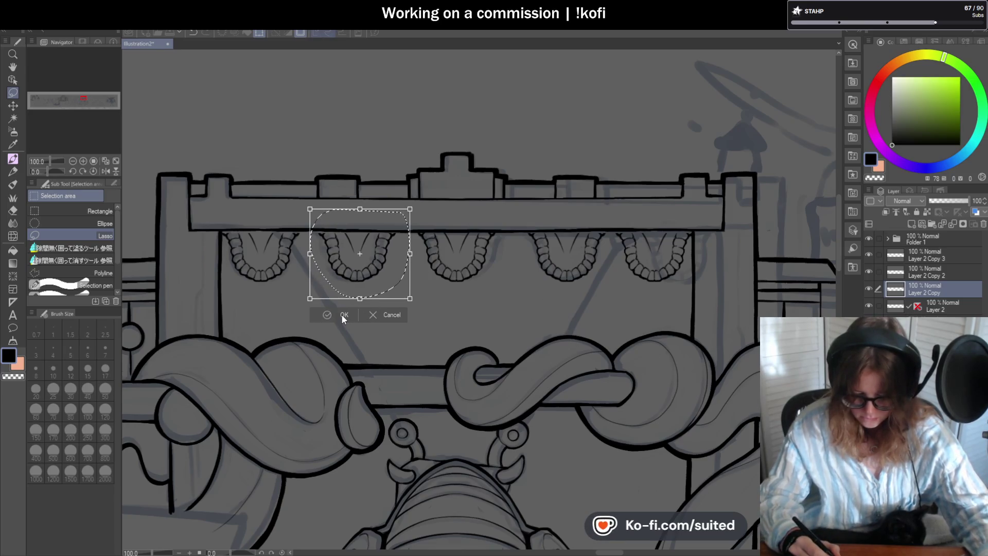
{"action": "left_click", "coordinate": [345, 315]}
- Lasso the fourth drape, nudge it two steps left, and clear the selection
{"action": "mouse_move", "coordinate": [568, 213]}
{"action": "left_mouse_down"}
{"action": "mouse_move", "coordinate": [523, 213]}
{"action": "mouse_move", "coordinate": [601, 281]}
{"action": "mouse_move", "coordinate": [612, 222]}
{"action": "left_mouse_up"}
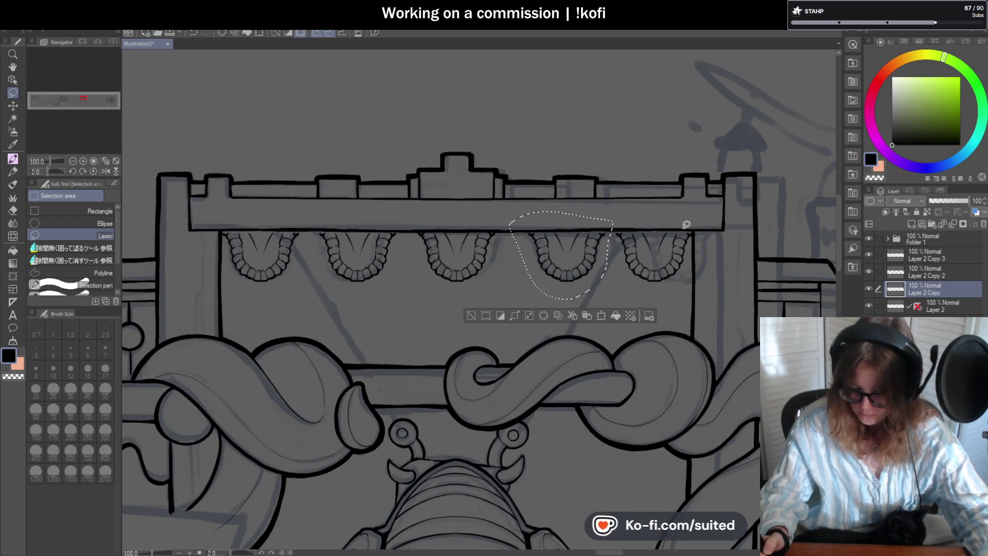
{"action": "key", "text": "ctrl+t"}
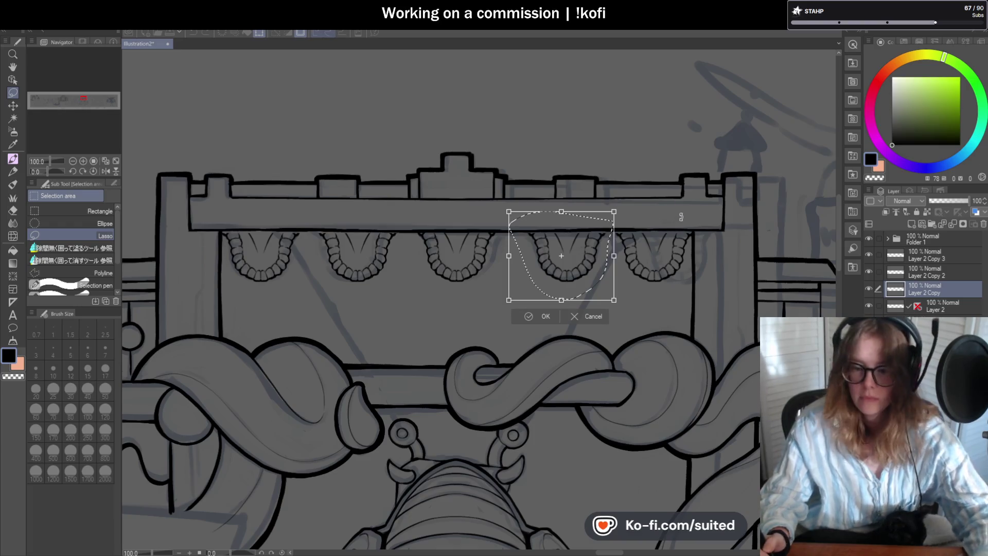
{"action": "key", "text": "Left"}
{"action": "key", "text": "Left"}
{"action": "key", "text": "Left"}
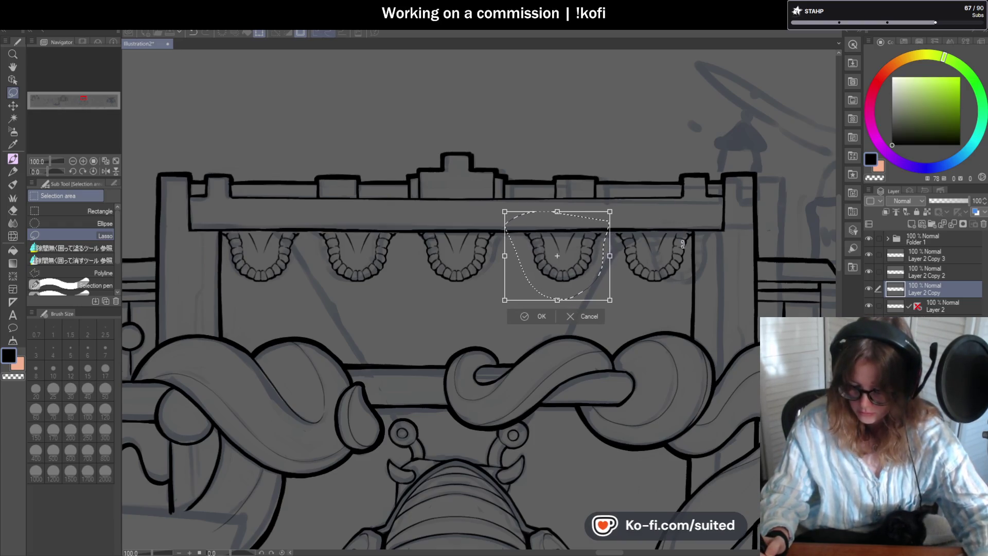
{"action": "key", "text": "Left"}
{"action": "key", "text": "Left"}
{"action": "key", "text": "Left"}
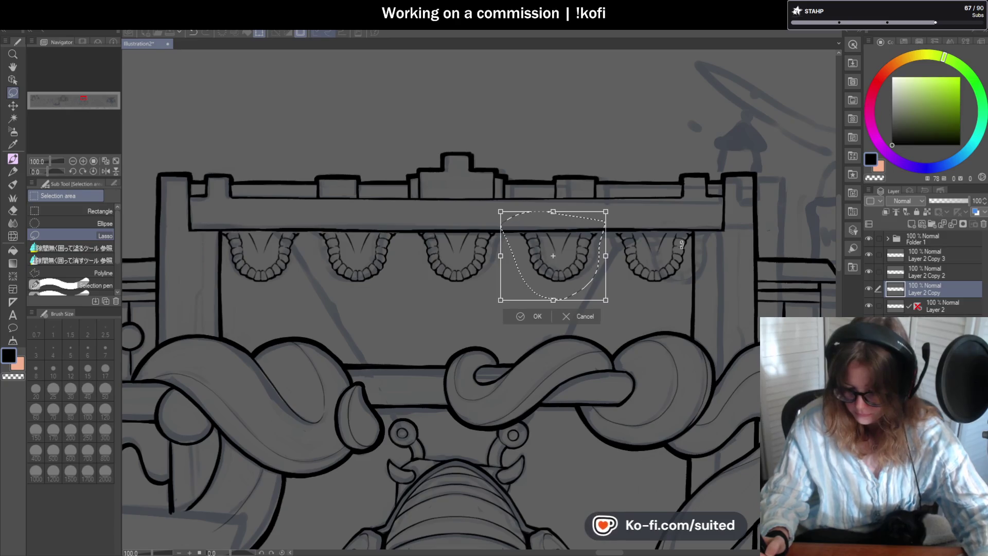
{"action": "left_click", "coordinate": [526, 320]}
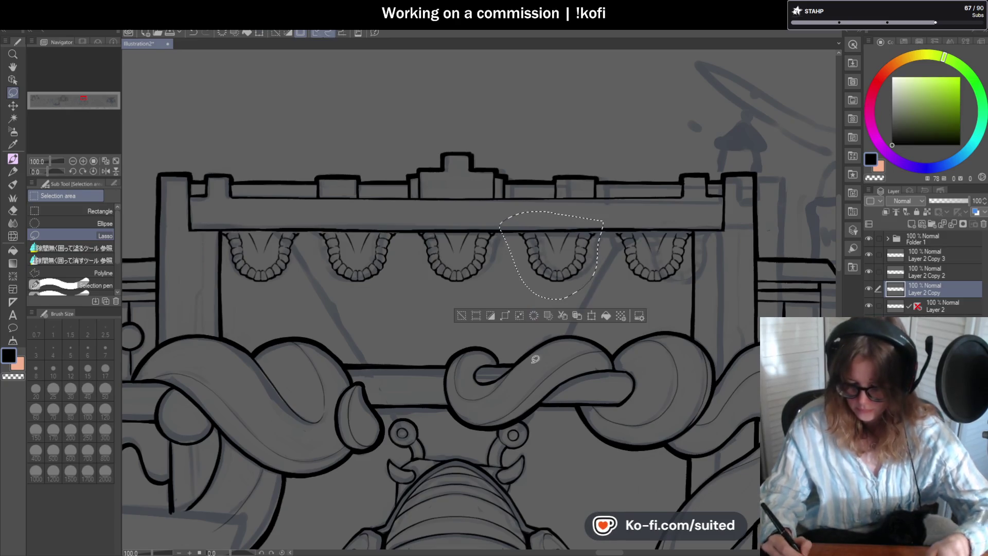
{"action": "key", "text": "ctrl+d"}
{"action": "scroll", "coordinate": [527, 389], "scroll_direction": "down", "scroll_amount": 3}
- Merge Layer 2 Copy 3, Copy 2 and Copy down into Layer 2, checking the result by toggling visibility
{"action": "scroll", "coordinate": [527, 390], "scroll_direction": "up", "scroll_amount": 2}
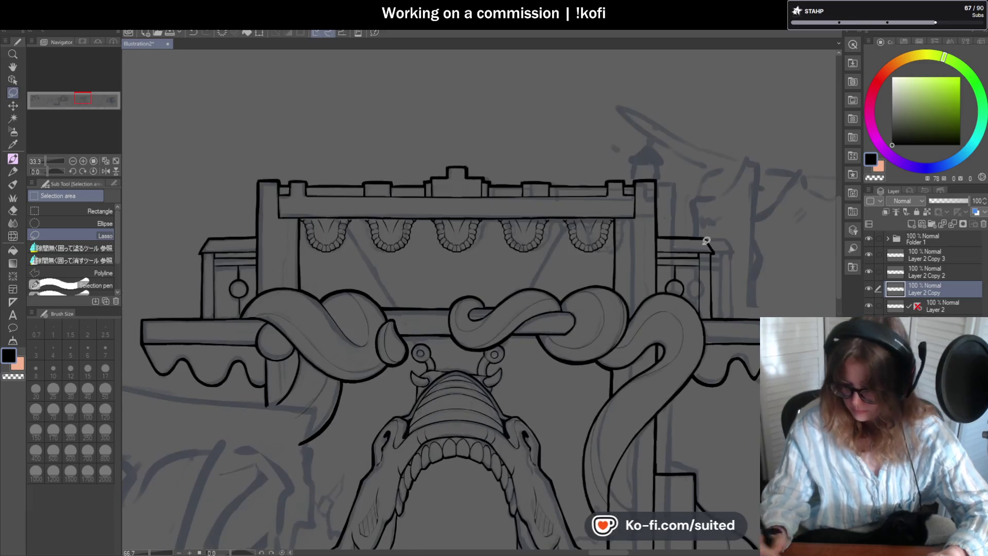
{"action": "left_click", "coordinate": [947, 260]}
{"action": "left_click", "coordinate": [952, 223]}
{"action": "left_click", "coordinate": [953, 224]}
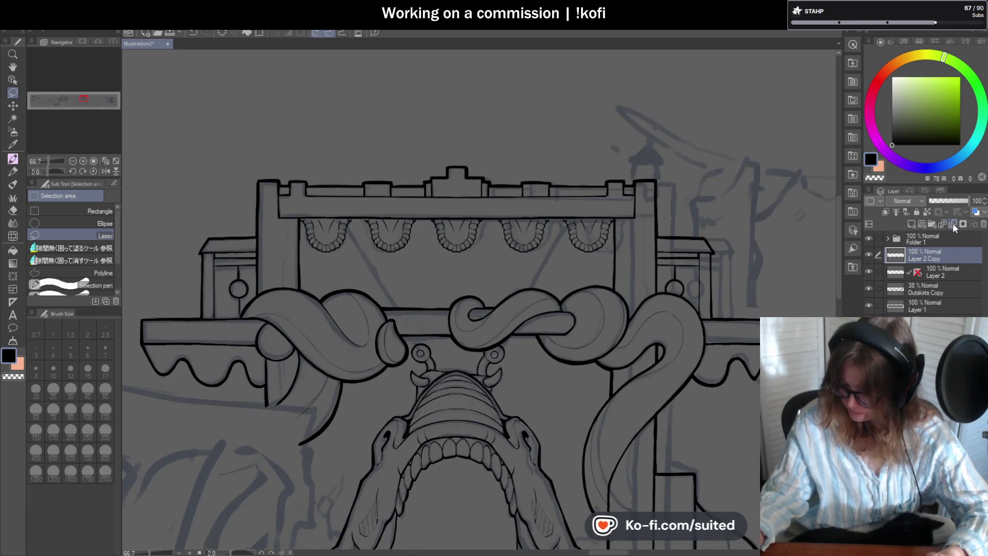
{"action": "left_click", "coordinate": [868, 255]}
{"action": "left_click", "coordinate": [869, 255]}
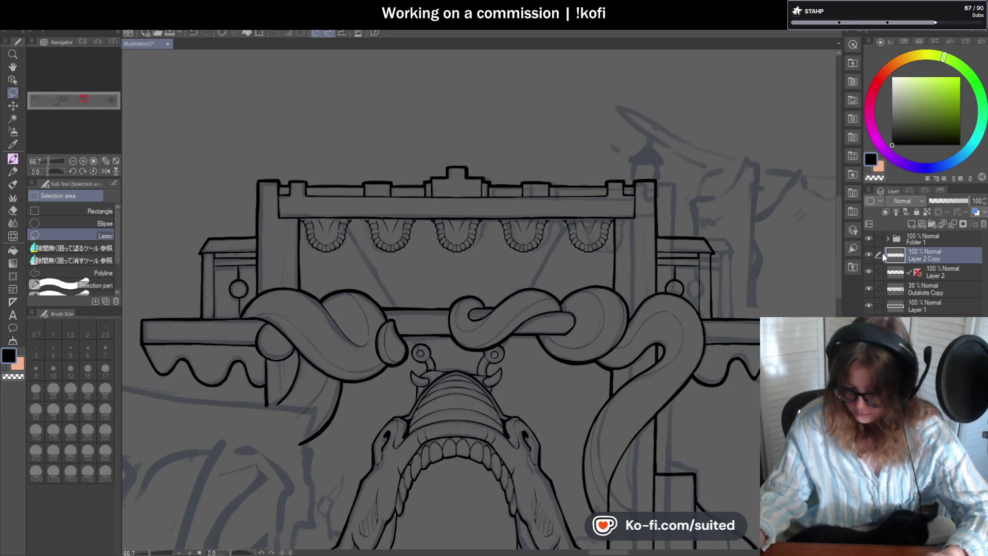
{"action": "left_click", "coordinate": [950, 222]}
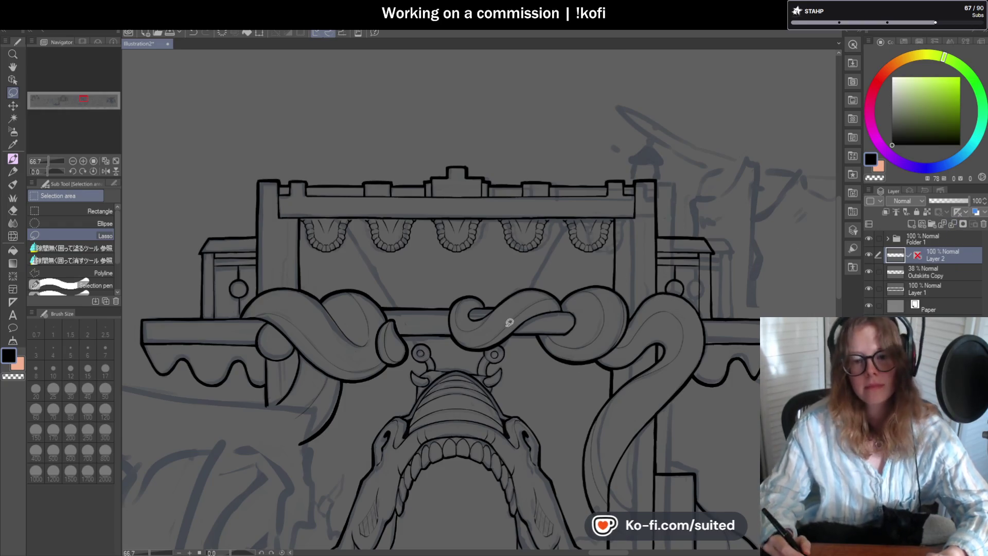
- Switch to the Pen tool for inking
{"action": "scroll", "coordinate": [476, 333], "scroll_direction": "up", "scroll_amount": 1}
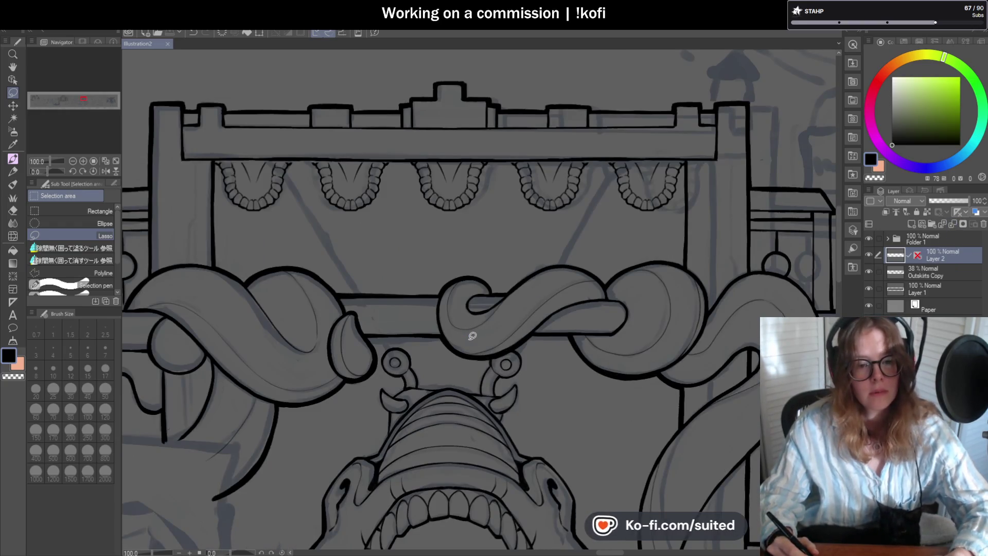
{"action": "scroll", "coordinate": [473, 251], "scroll_direction": "up", "scroll_amount": 1}
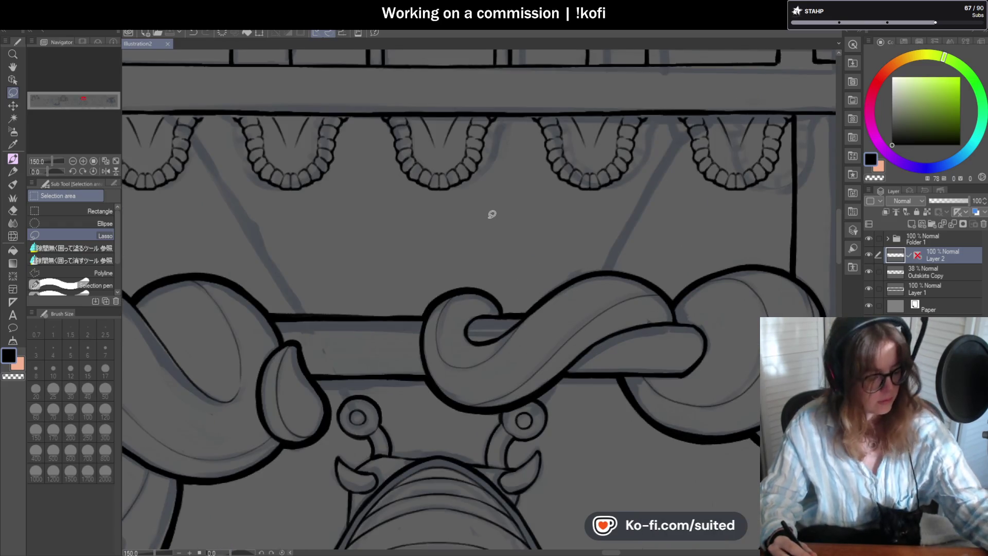
{"action": "key", "text": "p"}
{"action": "scroll", "coordinate": [438, 267], "scroll_direction": "down", "scroll_amount": 1}
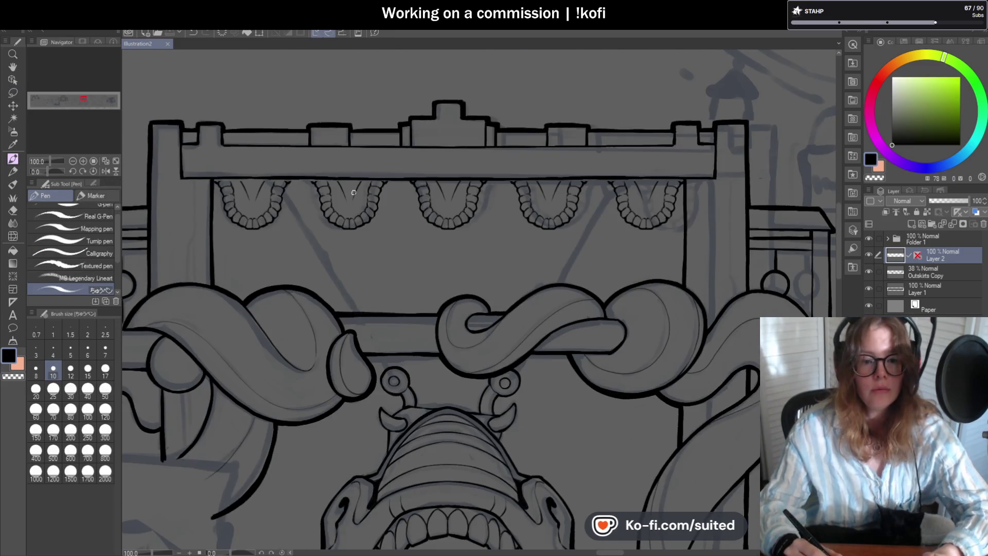
- Ink short strokes joining the toothed drapes' top ends to the stage's top beam
{"action": "scroll", "coordinate": [219, 173], "scroll_direction": "up", "scroll_amount": 2}
{"action": "scroll", "coordinate": [218, 174], "scroll_direction": "up", "scroll_amount": 2}
{"action": "mouse_move", "coordinate": [214, 170]}
{"action": "left_mouse_down"}
{"action": "mouse_move", "coordinate": [251, 175]}
{"action": "mouse_move", "coordinate": [272, 191]}
{"action": "left_mouse_up"}
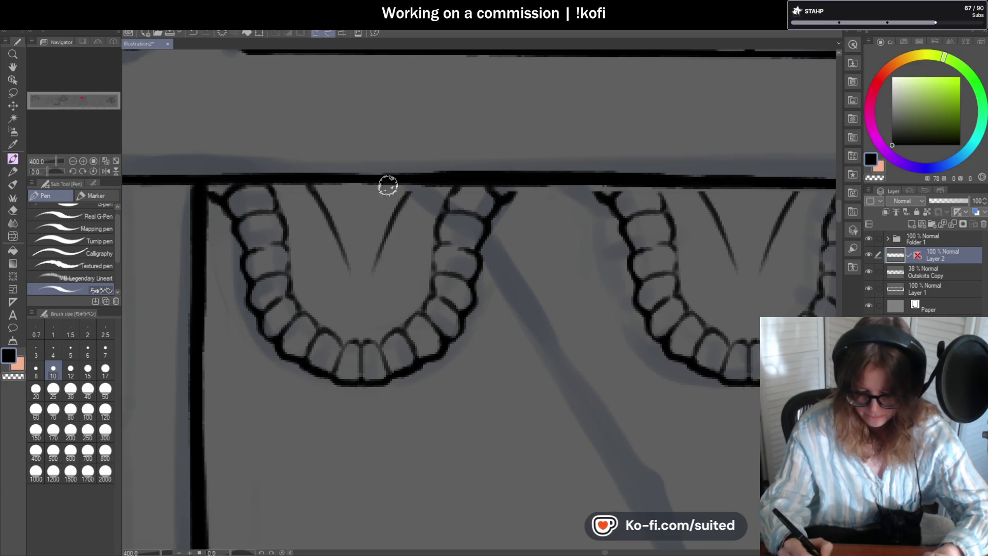
{"action": "scroll", "coordinate": [416, 181], "scroll_direction": "down", "scroll_amount": 3}
{"action": "scroll", "coordinate": [404, 212], "scroll_direction": "up", "scroll_amount": 3}
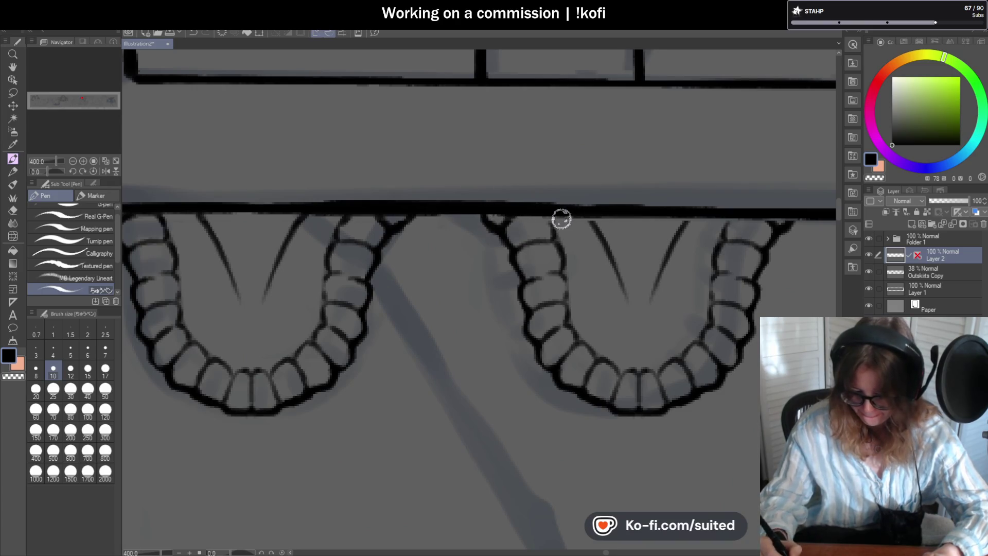
{"action": "scroll", "coordinate": [513, 232], "scroll_direction": "down", "scroll_amount": 3}
{"action": "scroll", "coordinate": [513, 233], "scroll_direction": "up", "scroll_amount": 3}
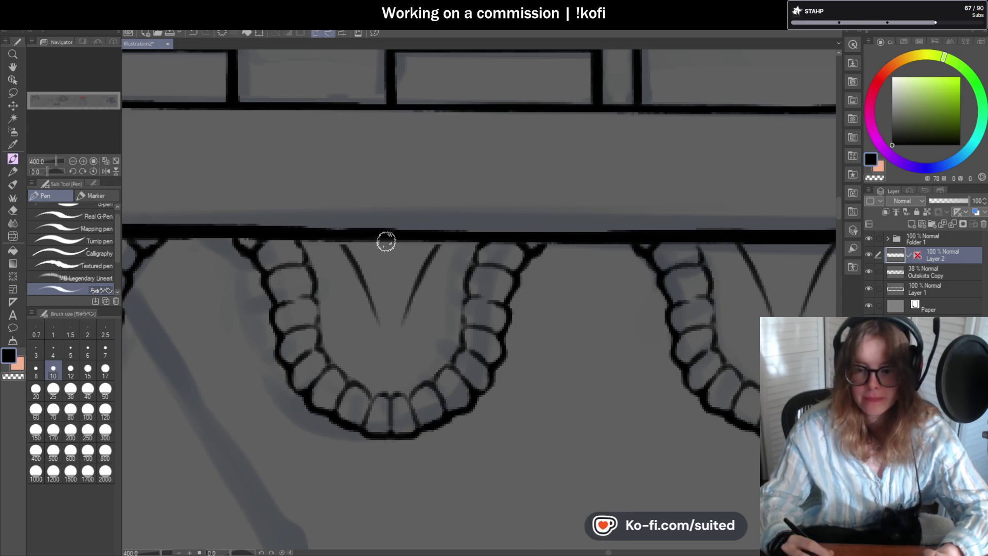
{"action": "scroll", "coordinate": [392, 238], "scroll_direction": "down", "scroll_amount": 3}
{"action": "scroll", "coordinate": [602, 288], "scroll_direction": "up", "scroll_amount": 1}
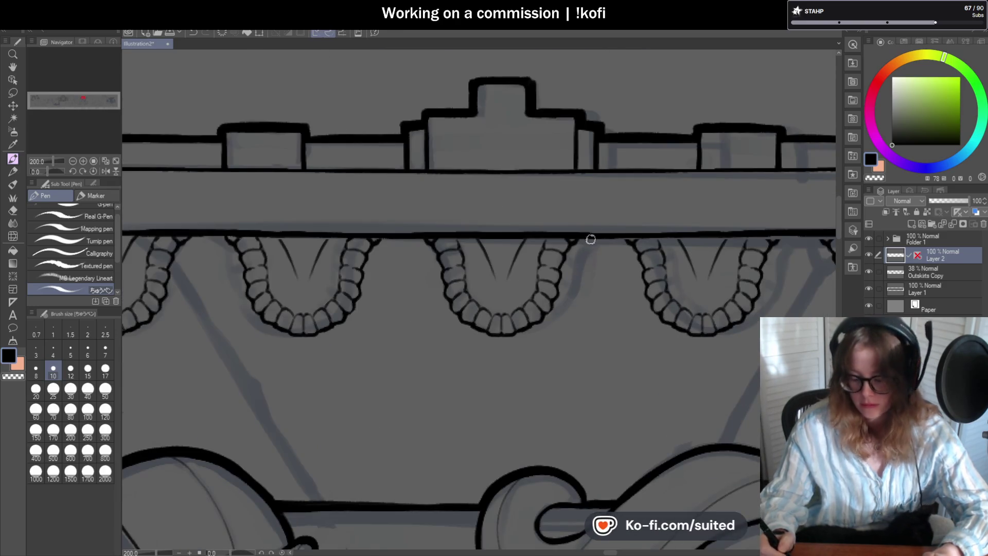
{"action": "scroll", "coordinate": [547, 238], "scroll_direction": "up", "scroll_amount": 1}
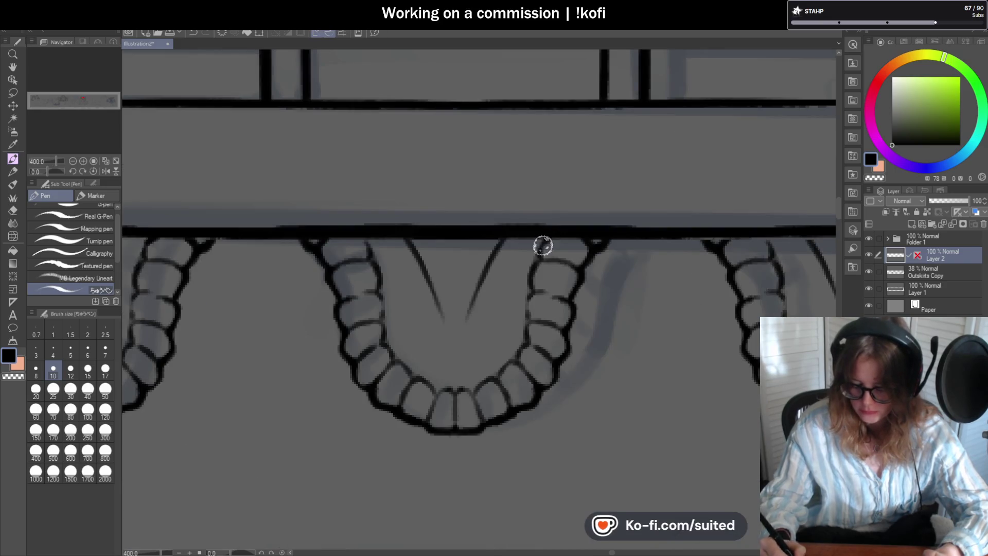
{"action": "scroll", "coordinate": [546, 238], "scroll_direction": "down", "scroll_amount": 2}
{"action": "scroll", "coordinate": [442, 212], "scroll_direction": "up", "scroll_amount": 3}
{"action": "scroll", "coordinate": [443, 212], "scroll_direction": "down", "scroll_amount": 5}
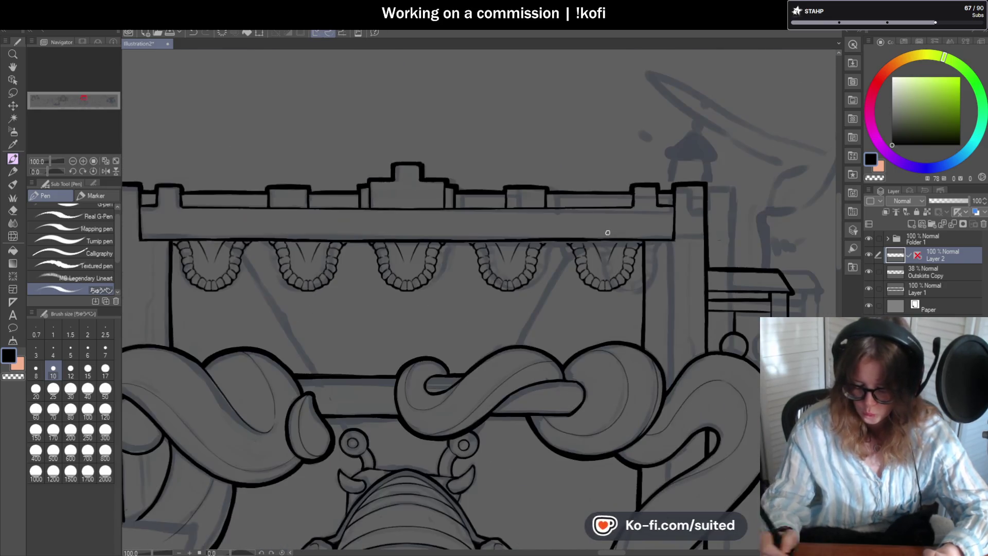
{"action": "scroll", "coordinate": [465, 205], "scroll_direction": "up", "scroll_amount": 3}
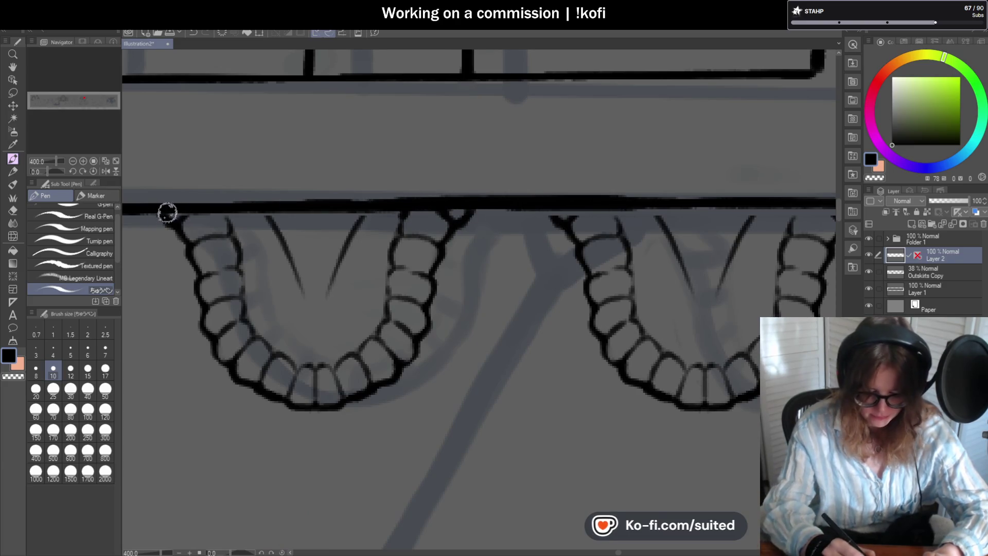
{"action": "scroll", "coordinate": [441, 210], "scroll_direction": "down", "scroll_amount": 3}
{"action": "scroll", "coordinate": [452, 227], "scroll_direction": "up", "scroll_amount": 3}
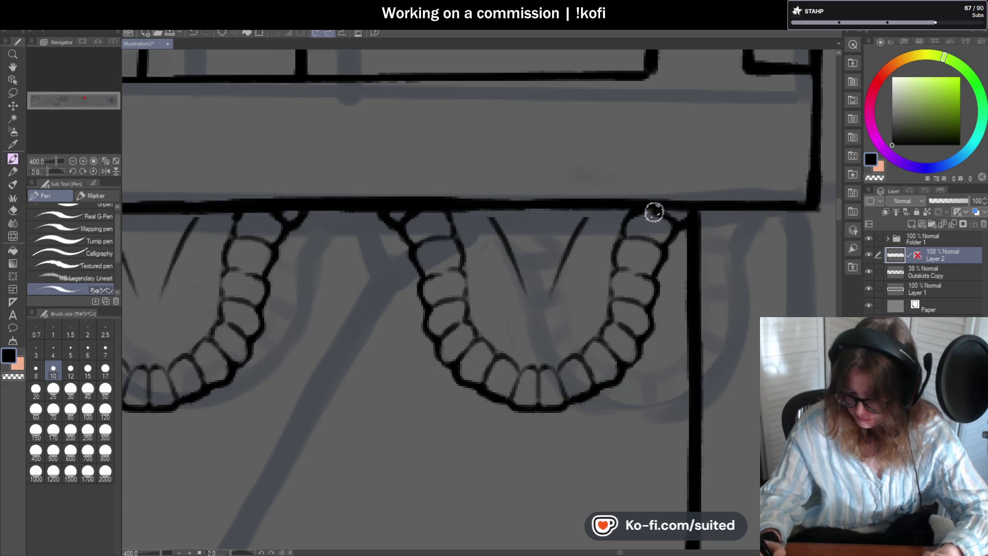
{"action": "scroll", "coordinate": [655, 213], "scroll_direction": "down", "scroll_amount": 6}
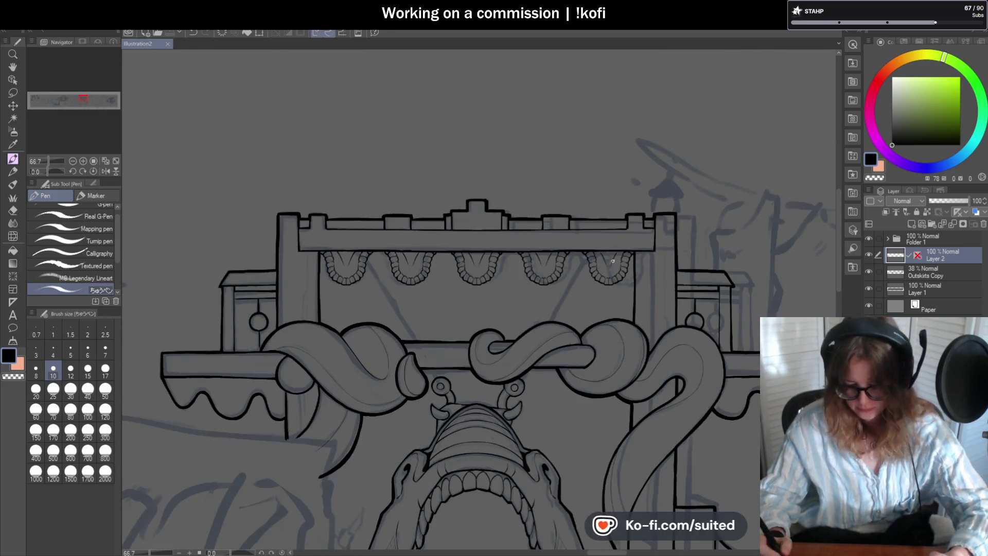
{"action": "scroll", "coordinate": [631, 263], "scroll_direction": "down", "scroll_amount": 2}
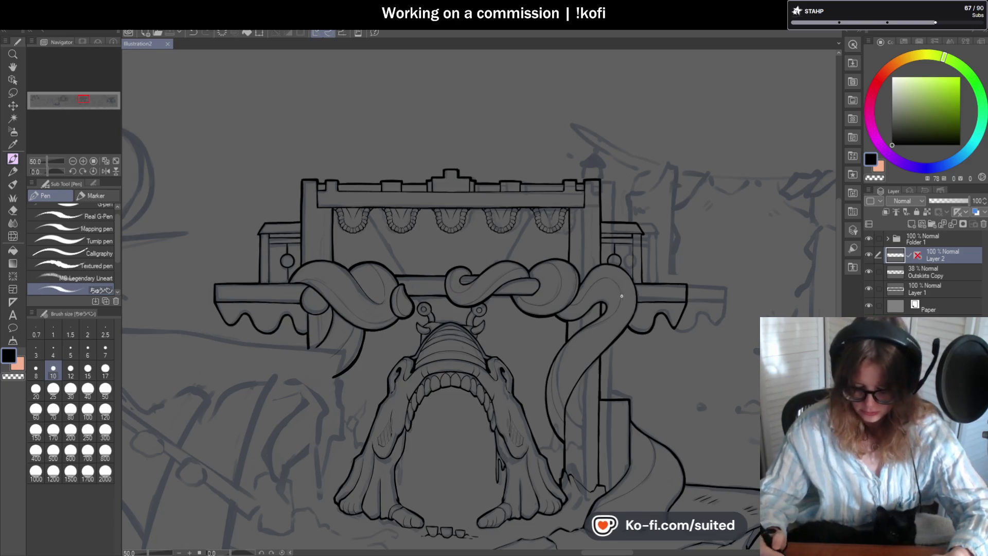
- Zoom the view over the cracked ground and tentacles beneath the mouth creature
{"action": "scroll", "coordinate": [588, 267], "scroll_direction": "down", "scroll_amount": 2}
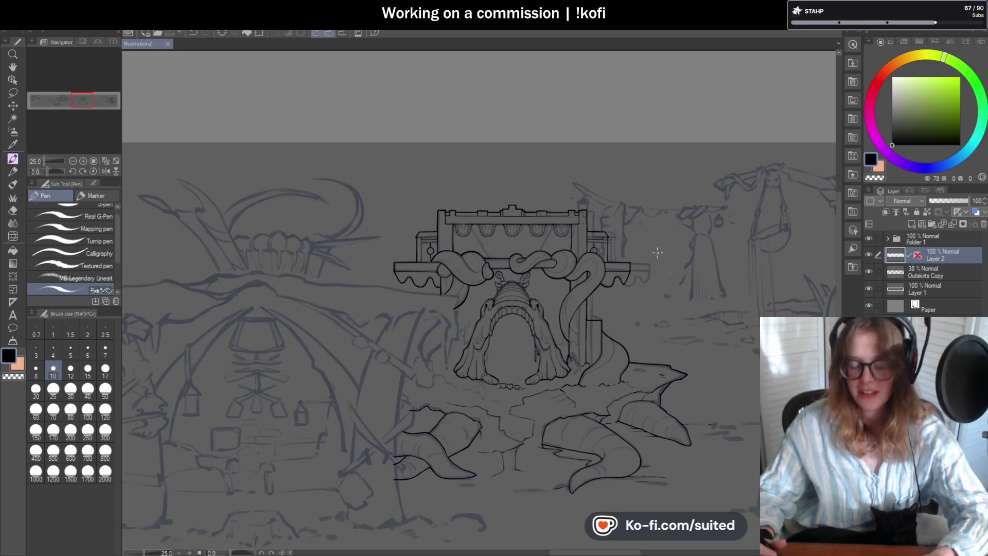
{"action": "scroll", "coordinate": [657, 308], "scroll_direction": "down", "scroll_amount": 3}
- Close the hook on the middle tentacle's fin tip
{"action": "scroll", "coordinate": [655, 330], "scroll_direction": "up", "scroll_amount": 3}
{"action": "scroll", "coordinate": [514, 260], "scroll_direction": "up", "scroll_amount": 5}
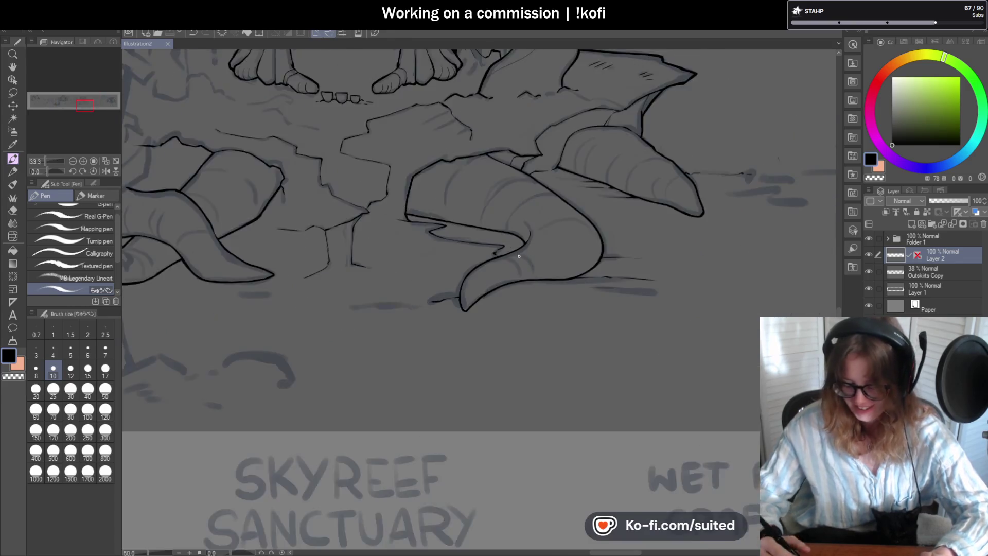
{"action": "scroll", "coordinate": [481, 240], "scroll_direction": "up", "scroll_amount": 1}
{"action": "left_click_drag", "start_coordinate": [447, 222], "coordinate": [468, 225]}
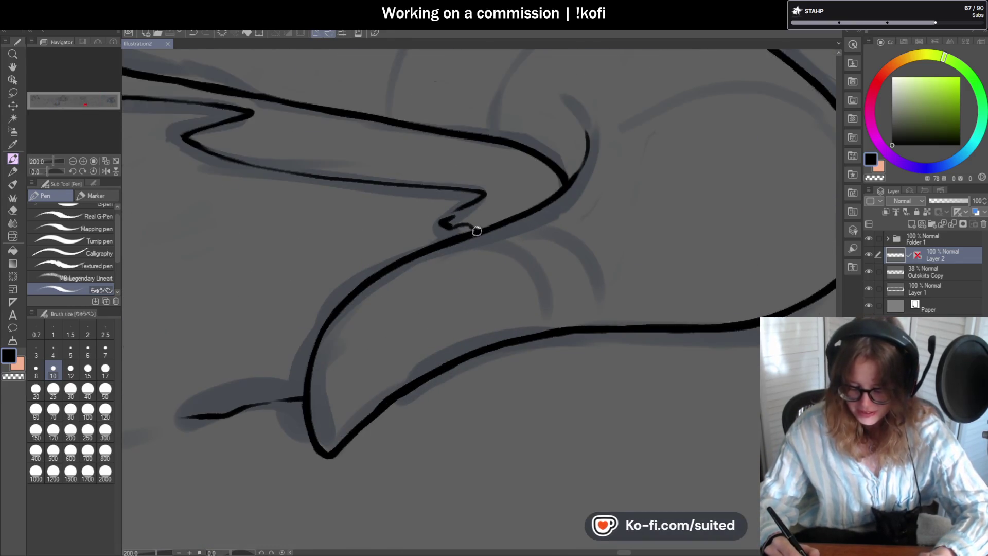
{"action": "scroll", "coordinate": [448, 221], "scroll_direction": "down", "scroll_amount": 2}
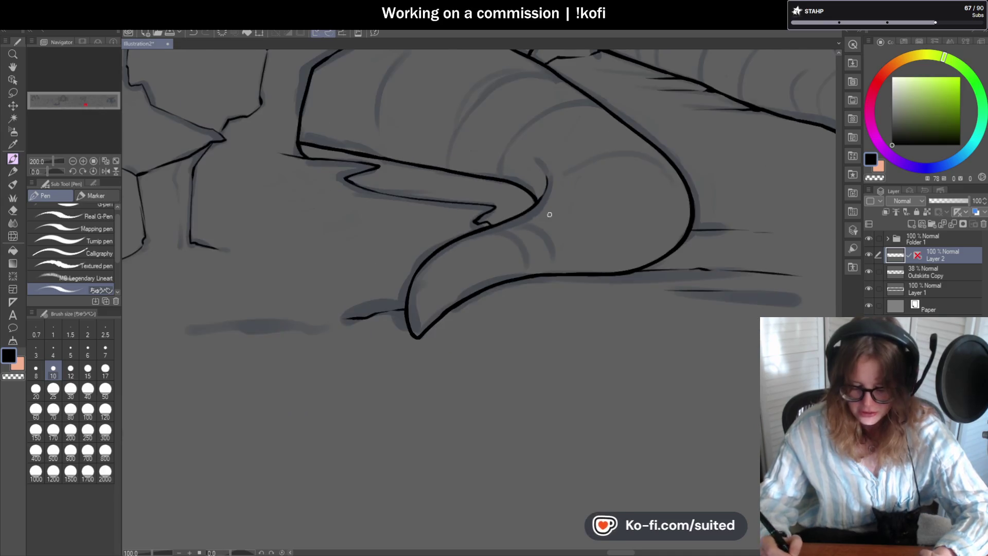
{"action": "scroll", "coordinate": [496, 227], "scroll_direction": "up", "scroll_amount": 2}
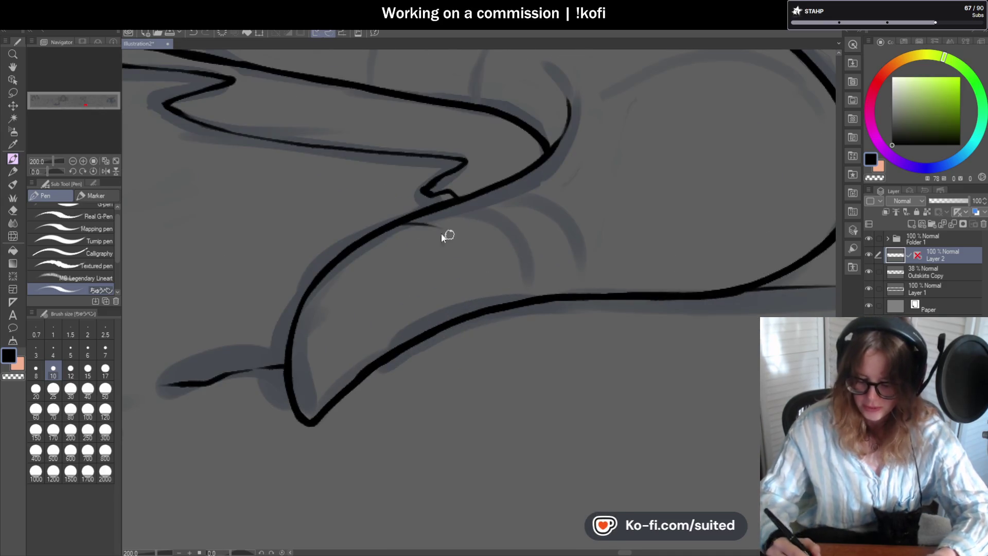
- Draw thin ridge arcs across the tentacle tip and bend, trimming the overshoot with the eraser
{"action": "left_click_drag", "start_coordinate": [407, 219], "coordinate": [485, 317]}
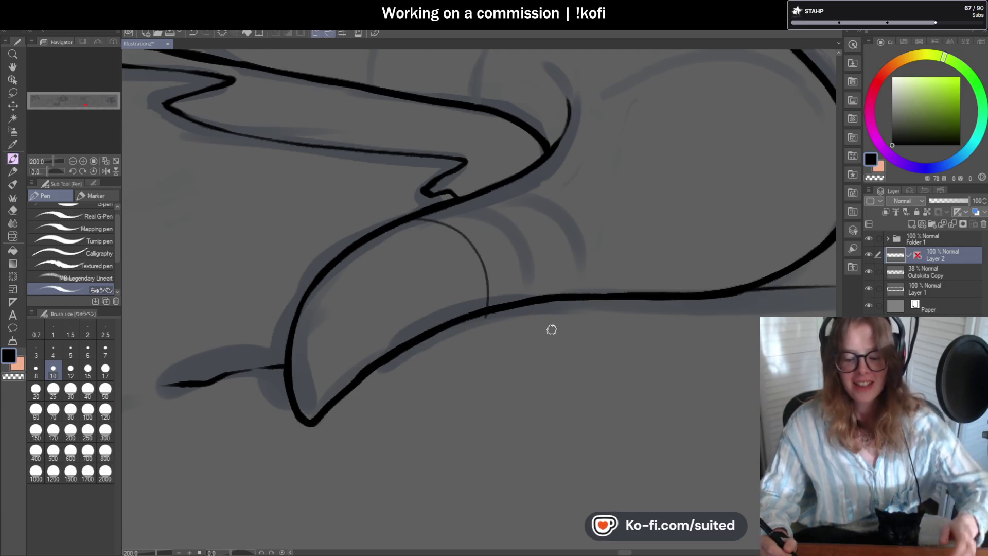
{"action": "left_click_drag", "start_coordinate": [485, 319], "coordinate": [487, 314]}
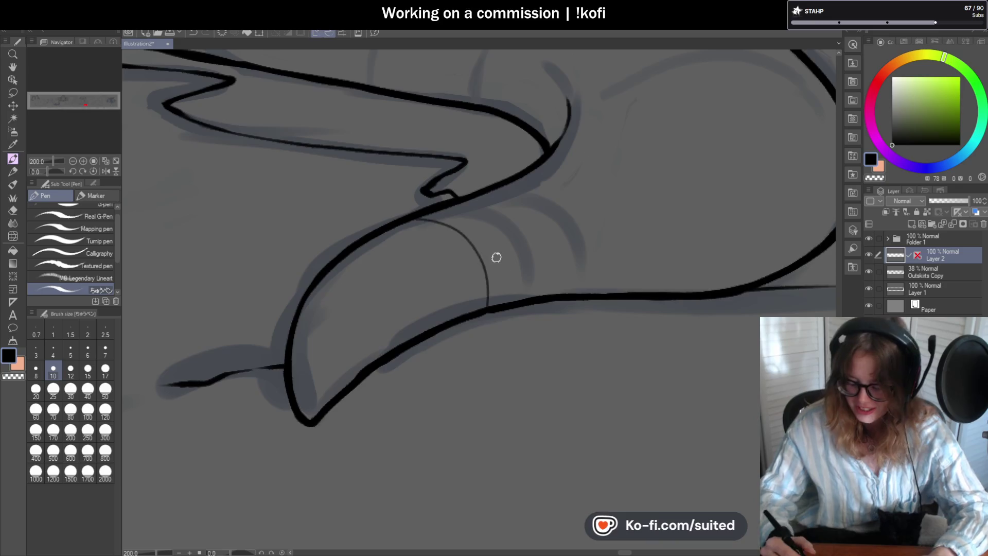
{"action": "scroll", "coordinate": [484, 268], "scroll_direction": "up", "scroll_amount": 3}
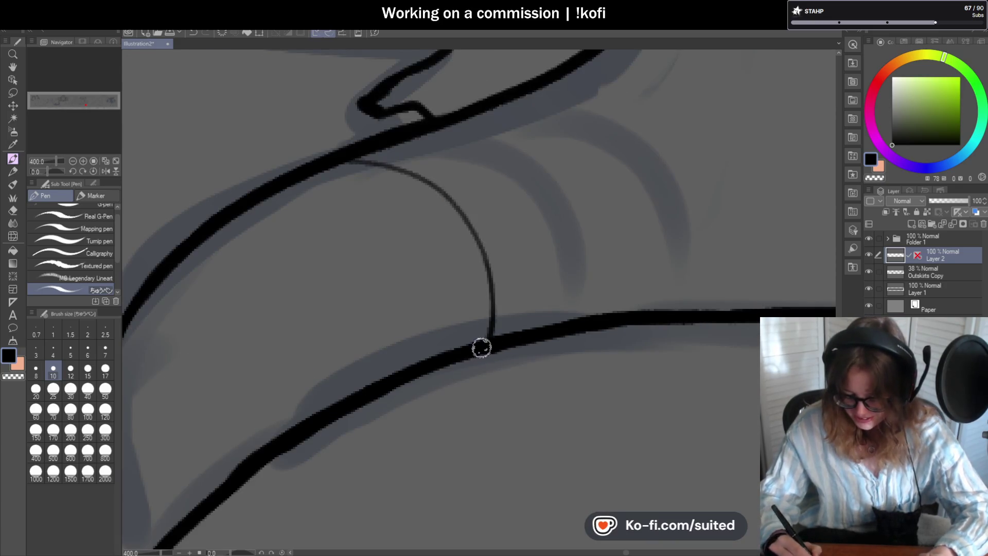
{"action": "scroll", "coordinate": [482, 350], "scroll_direction": "down", "scroll_amount": 6}
{"action": "scroll", "coordinate": [669, 206], "scroll_direction": "up", "scroll_amount": 5}
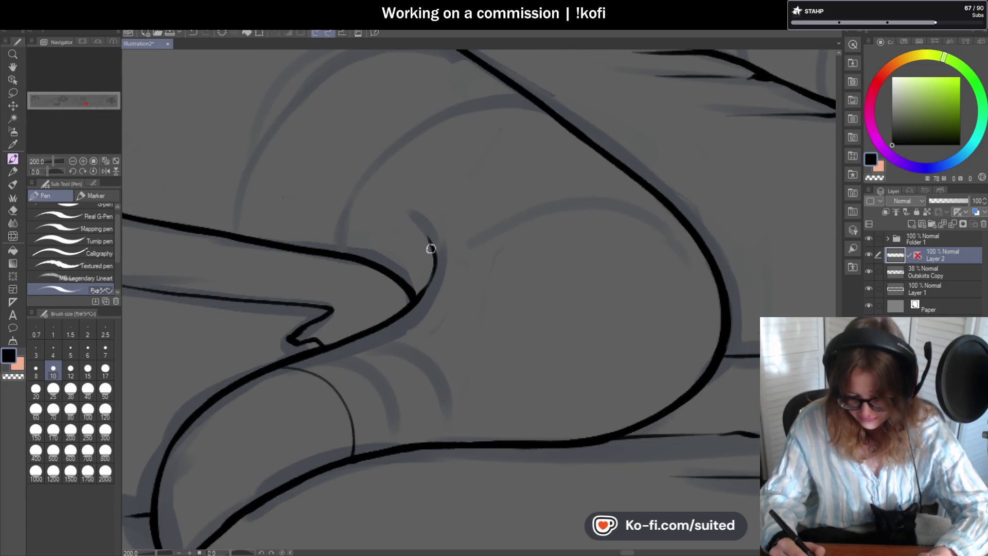
{"action": "left_click_drag", "start_coordinate": [428, 236], "coordinate": [435, 272]}
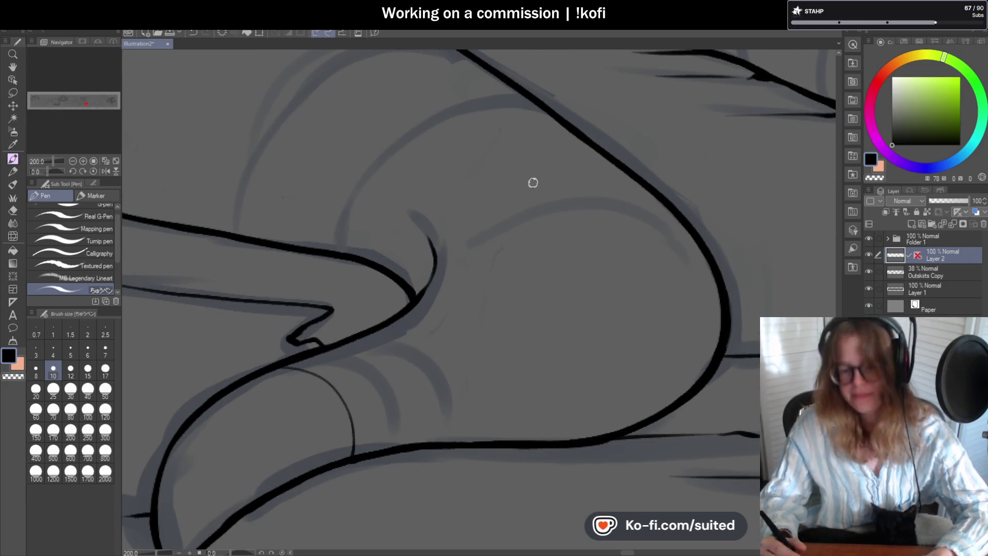
{"action": "scroll", "coordinate": [605, 283], "scroll_direction": "down", "scroll_amount": 3}
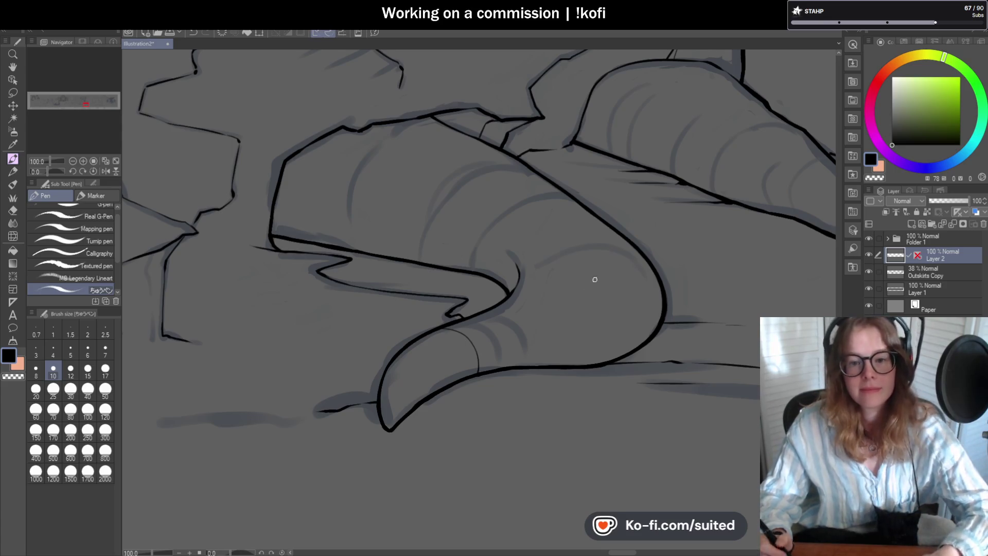
{"action": "scroll", "coordinate": [586, 268], "scroll_direction": "down", "scroll_amount": 2}
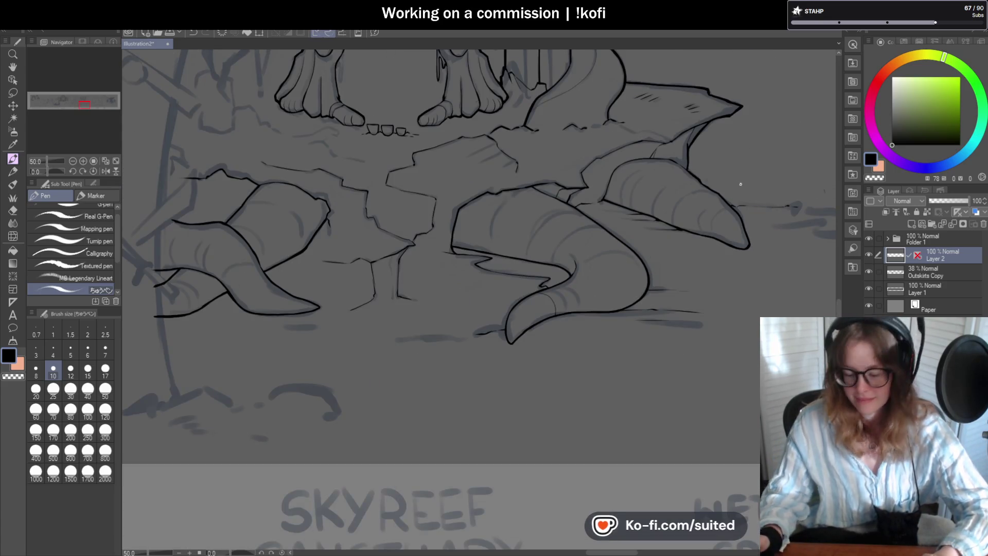
- Ink a clean ridge curve near the right tentacle's tip, redoing two shaky attempts
{"action": "scroll", "coordinate": [715, 205], "scroll_direction": "up", "scroll_amount": 5}
{"action": "mouse_move", "coordinate": [691, 178]}
{"action": "left_mouse_down"}
{"action": "mouse_move", "coordinate": [591, 205]}
{"action": "mouse_move", "coordinate": [553, 405]}
{"action": "left_mouse_up"}
{"action": "key", "text": "ctrl+z"}
{"action": "mouse_move", "coordinate": [669, 165]}
{"action": "left_mouse_down"}
{"action": "mouse_move", "coordinate": [527, 346]}
{"action": "mouse_move", "coordinate": [551, 404]}
{"action": "left_mouse_up"}
{"action": "key", "text": "ctrl+z"}
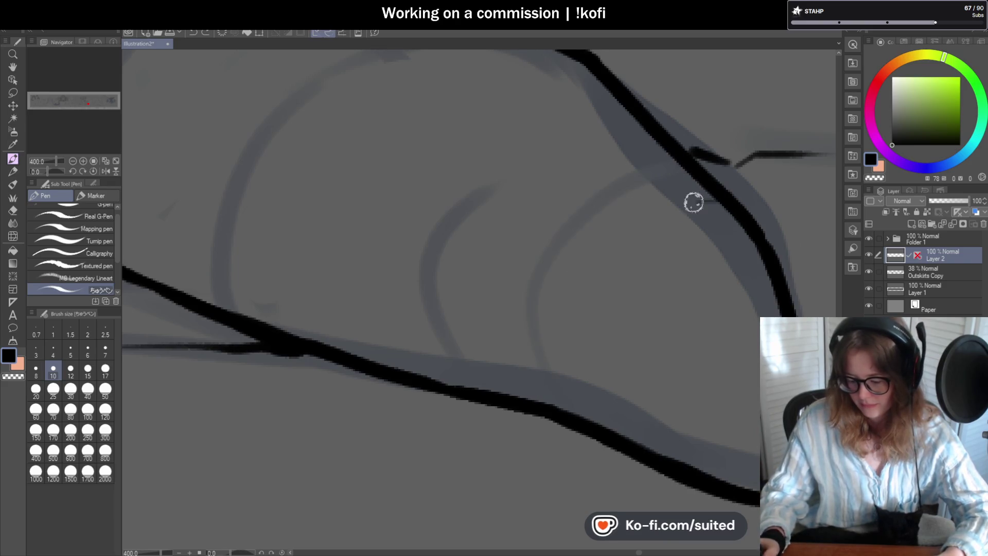
{"action": "left_click_drag", "start_coordinate": [705, 201], "coordinate": [550, 406]}
- Add two thin ridge arcs side by side near the tentacle tip
{"action": "scroll", "coordinate": [697, 232], "scroll_direction": "down", "scroll_amount": 2}
{"action": "scroll", "coordinate": [765, 243], "scroll_direction": "down", "scroll_amount": 3}
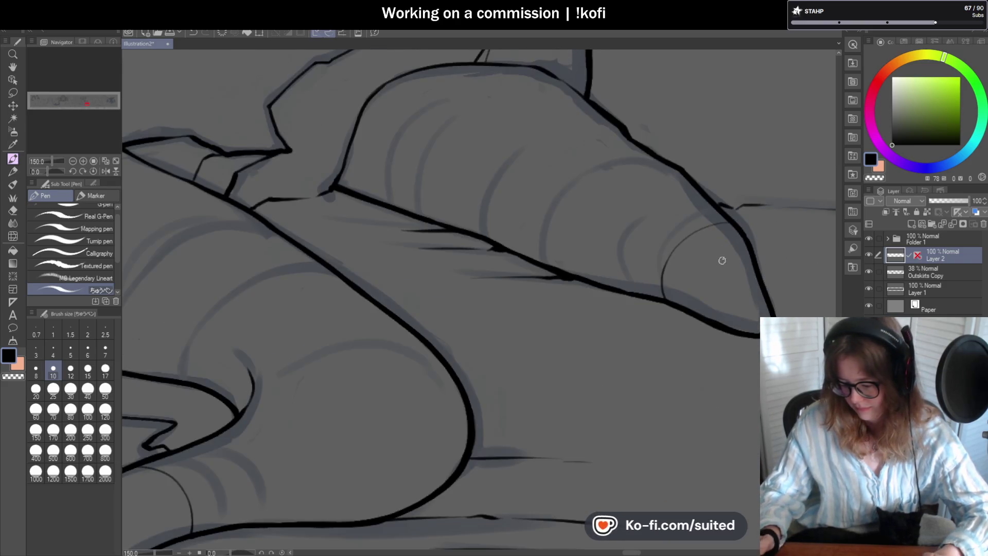
{"action": "scroll", "coordinate": [607, 287], "scroll_direction": "up", "scroll_amount": 4}
{"action": "left_click_drag", "start_coordinate": [617, 314], "coordinate": [625, 137]}
{"action": "mouse_move", "coordinate": [530, 293]}
{"action": "left_mouse_down"}
{"action": "mouse_move", "coordinate": [516, 205]}
{"action": "mouse_move", "coordinate": [561, 124]}
{"action": "left_mouse_up"}
{"action": "scroll", "coordinate": [551, 216], "scroll_direction": "down", "scroll_amount": 2}
{"action": "scroll", "coordinate": [723, 280], "scroll_direction": "down", "scroll_amount": 5}
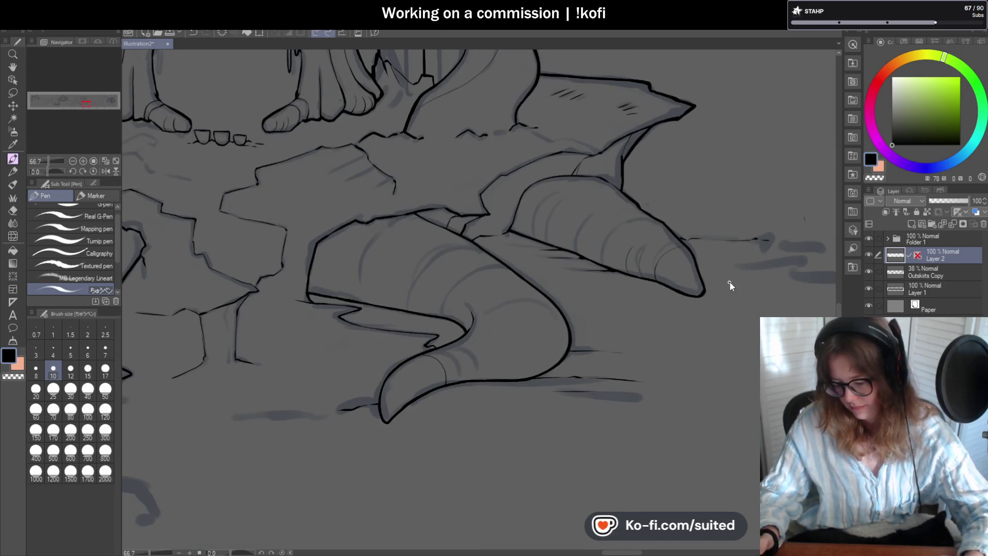
{"action": "scroll", "coordinate": [594, 199], "scroll_direction": "up", "scroll_amount": 3}
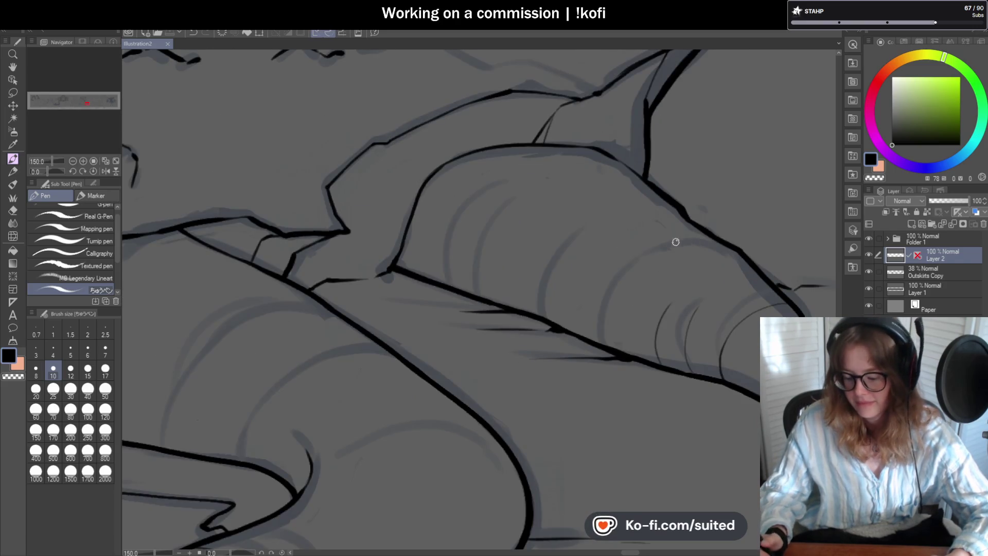
{"action": "scroll", "coordinate": [734, 269], "scroll_direction": "up", "scroll_amount": 1}
- Ink a large ridge curve across the tentacle body and extend a short line to the outline
{"action": "left_click_drag", "start_coordinate": [654, 239], "coordinate": [558, 366]}
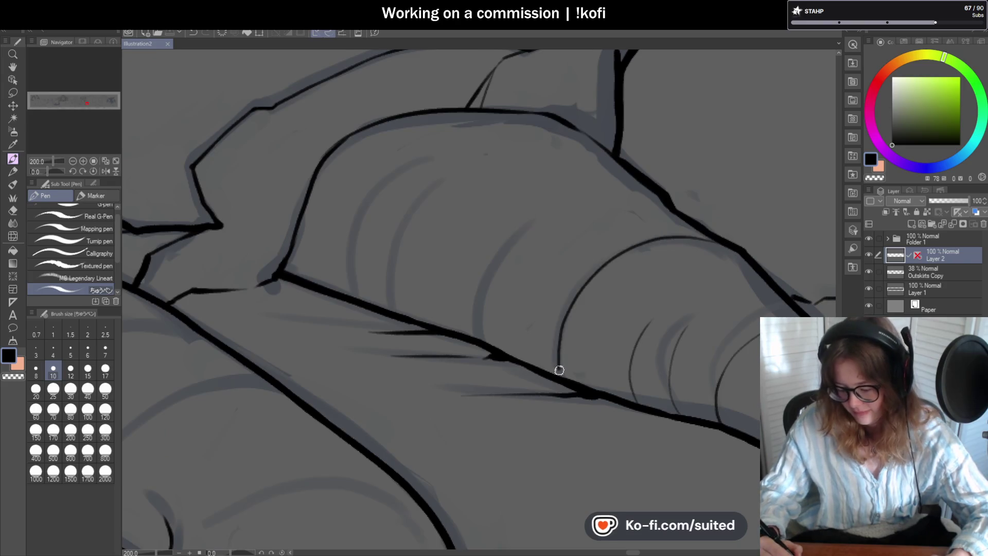
{"action": "scroll", "coordinate": [602, 294], "scroll_direction": "down", "scroll_amount": 2}
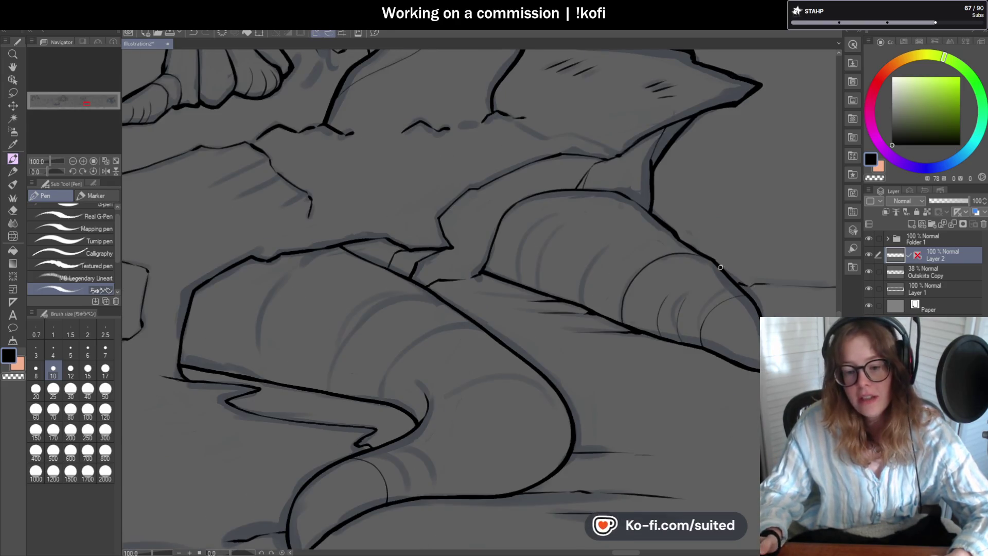
{"action": "scroll", "coordinate": [757, 314], "scroll_direction": "up", "scroll_amount": 4}
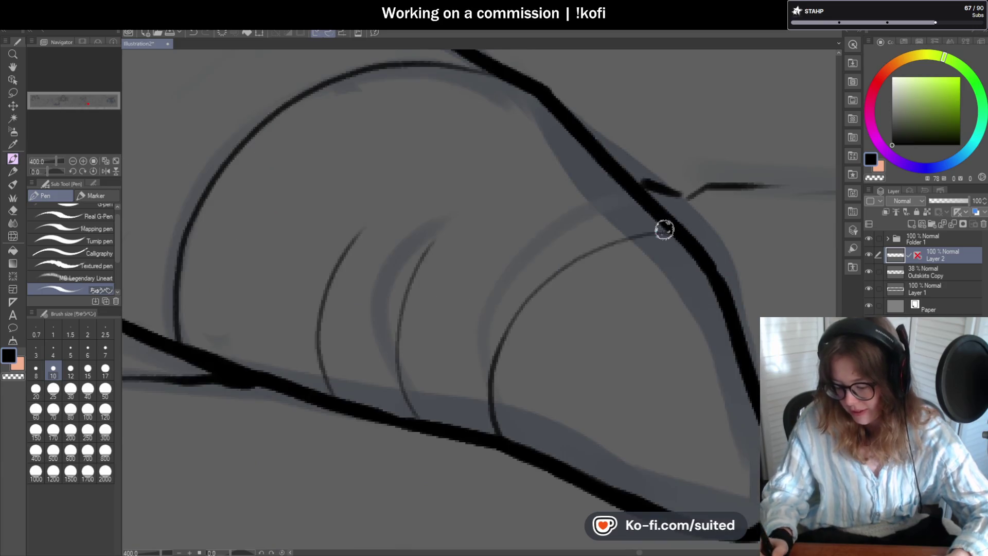
{"action": "left_click_drag", "start_coordinate": [631, 239], "coordinate": [671, 236]}
{"action": "scroll", "coordinate": [659, 262], "scroll_direction": "down", "scroll_amount": 3}
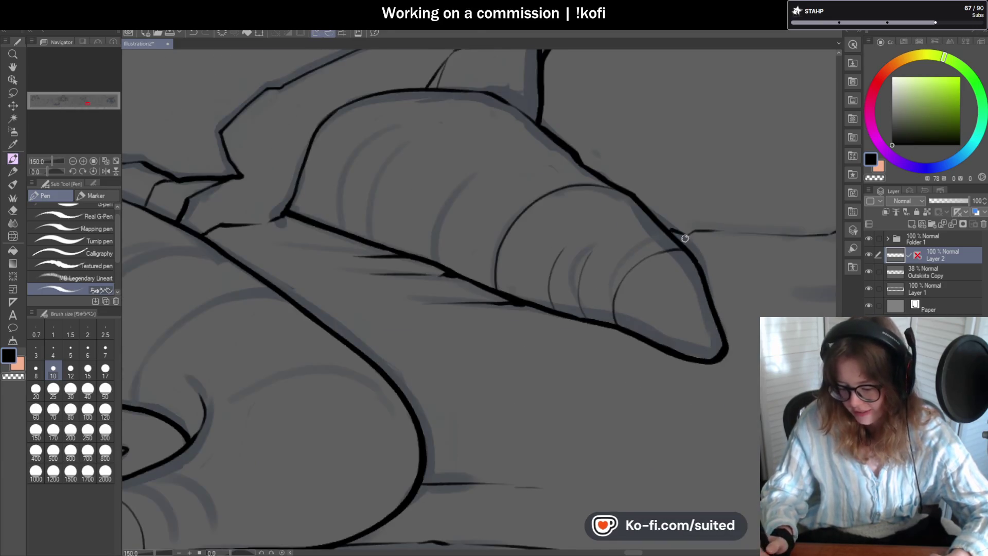
{"action": "scroll", "coordinate": [447, 237], "scroll_direction": "up", "scroll_amount": 2}
- Trace four more ridge lines over the sketch along the tentacle's length
{"action": "mouse_move", "coordinate": [432, 267]}
{"action": "left_mouse_down"}
{"action": "mouse_move", "coordinate": [435, 203]}
{"action": "mouse_move", "coordinate": [474, 155]}
{"action": "left_mouse_up"}
{"action": "scroll", "coordinate": [452, 281], "scroll_direction": "down", "scroll_amount": 2}
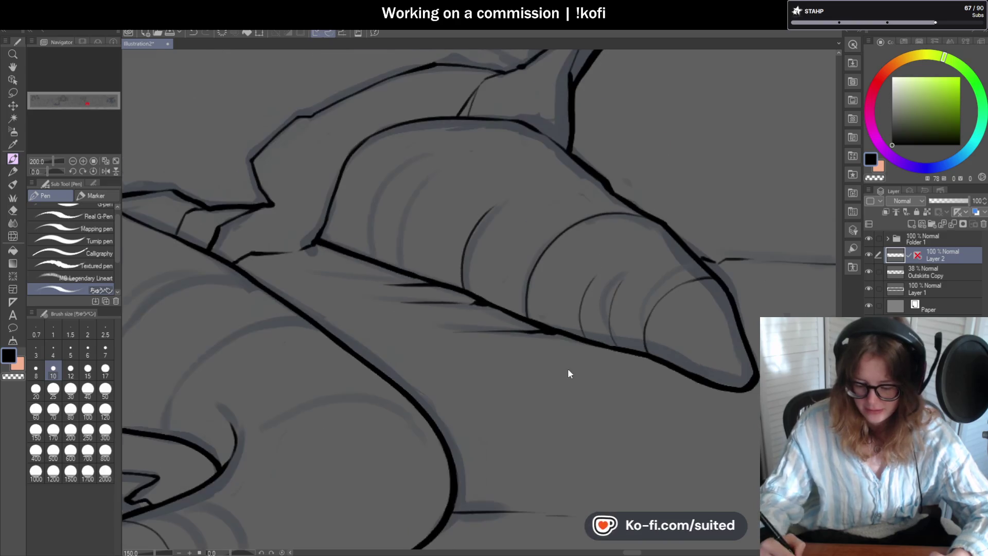
{"action": "scroll", "coordinate": [391, 239], "scroll_direction": "up", "scroll_amount": 2}
{"action": "scroll", "coordinate": [370, 251], "scroll_direction": "down", "scroll_amount": 2}
{"action": "scroll", "coordinate": [390, 236], "scroll_direction": "up", "scroll_amount": 2}
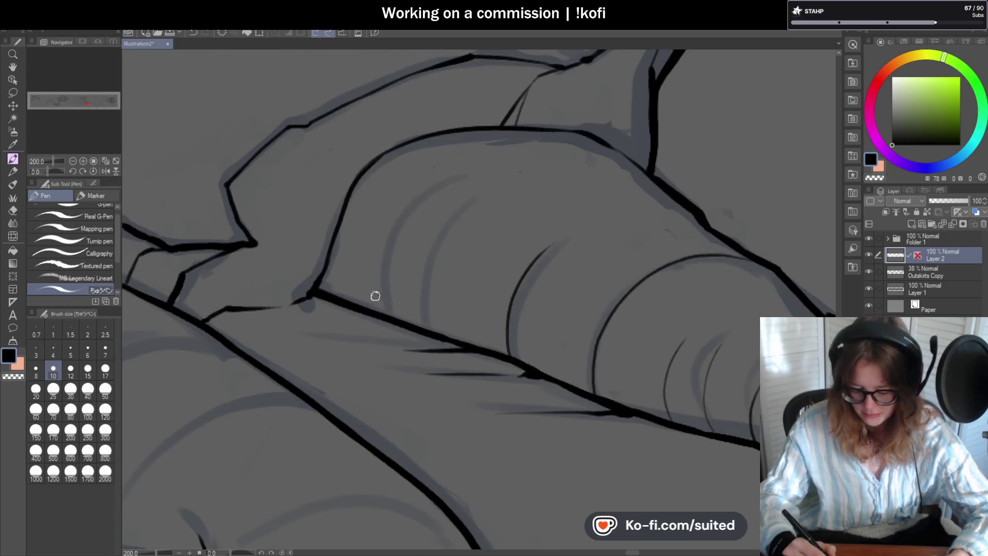
{"action": "left_click_drag", "start_coordinate": [386, 312], "coordinate": [435, 180]}
{"action": "key", "text": "ctrl+z"}
{"action": "left_click_drag", "start_coordinate": [388, 320], "coordinate": [421, 189]}
{"action": "left_click_drag", "start_coordinate": [432, 332], "coordinate": [453, 208]}
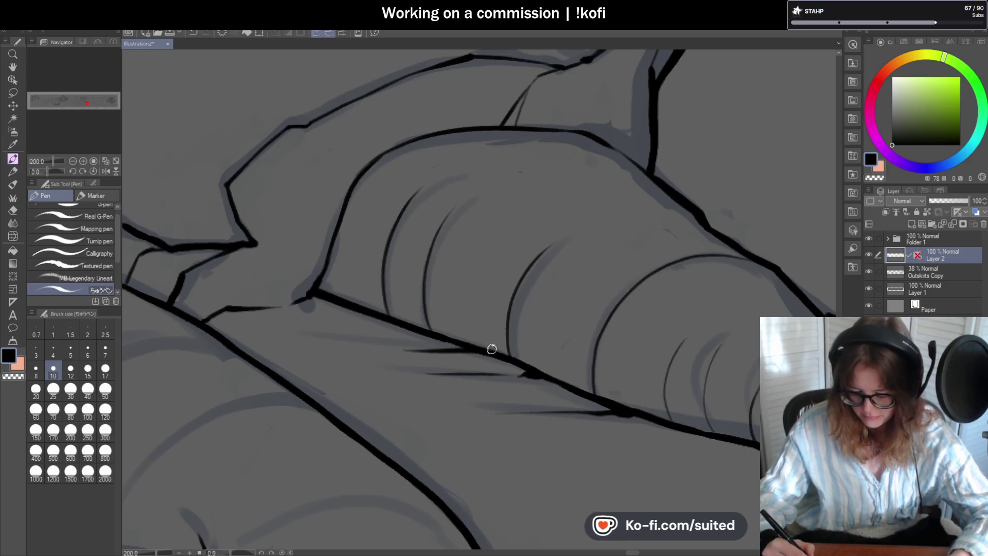
{"action": "left_click_drag", "start_coordinate": [452, 343], "coordinate": [461, 249]}
{"action": "scroll", "coordinate": [581, 233], "scroll_direction": "down", "scroll_amount": 4}
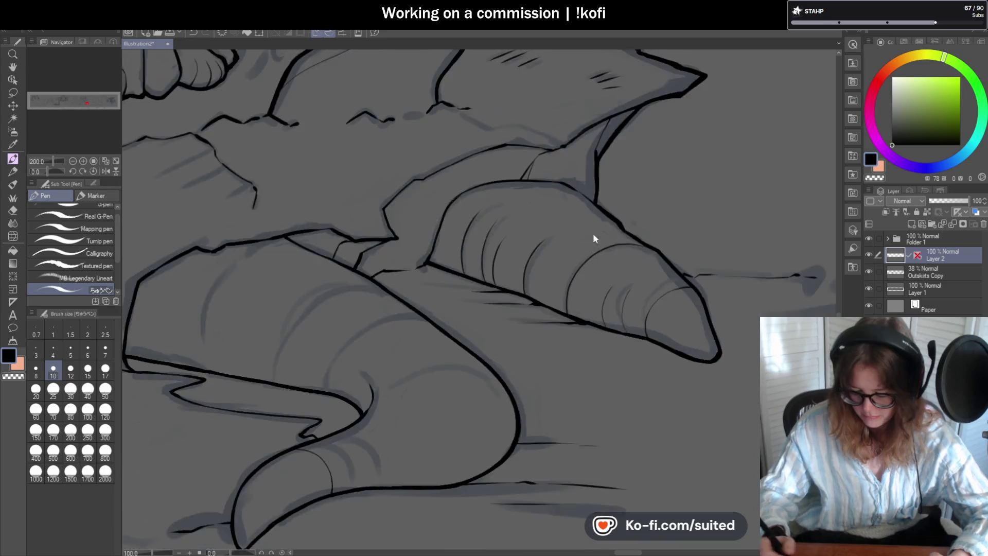
- Draw a thin ridge line across the tentacle tip, then mirror the canvas view
{"action": "scroll", "coordinate": [572, 393], "scroll_direction": "up", "scroll_amount": 4}
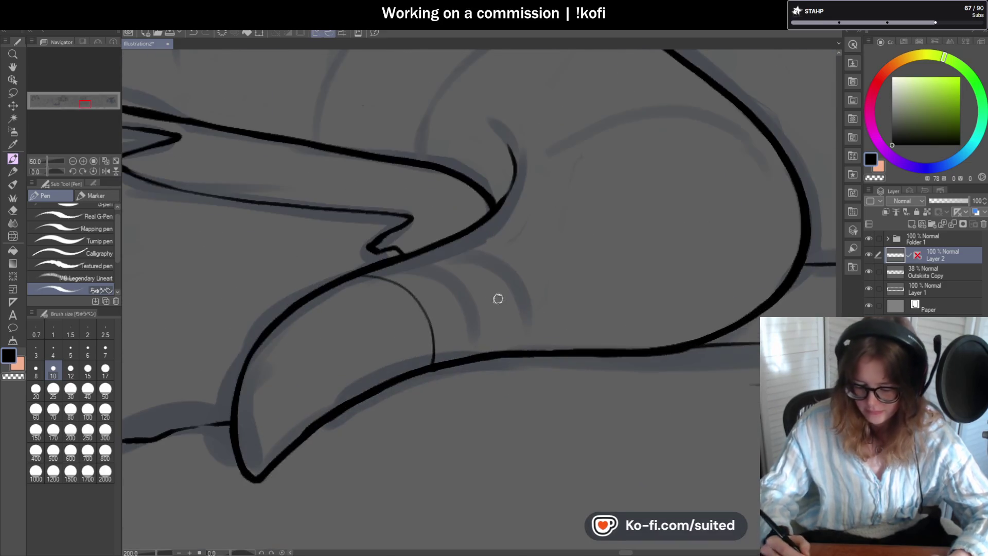
{"action": "mouse_move", "coordinate": [457, 240]}
{"action": "left_mouse_down"}
{"action": "mouse_move", "coordinate": [503, 256]}
{"action": "mouse_move", "coordinate": [530, 352]}
{"action": "left_mouse_up"}
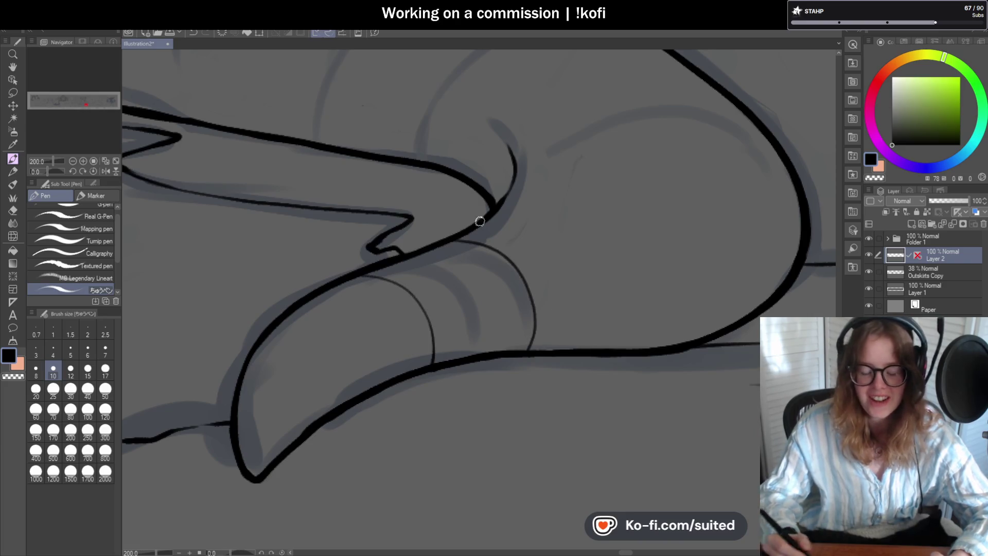
{"action": "scroll", "coordinate": [479, 222], "scroll_direction": "down", "scroll_amount": 2}
{"action": "key", "text": "h"}
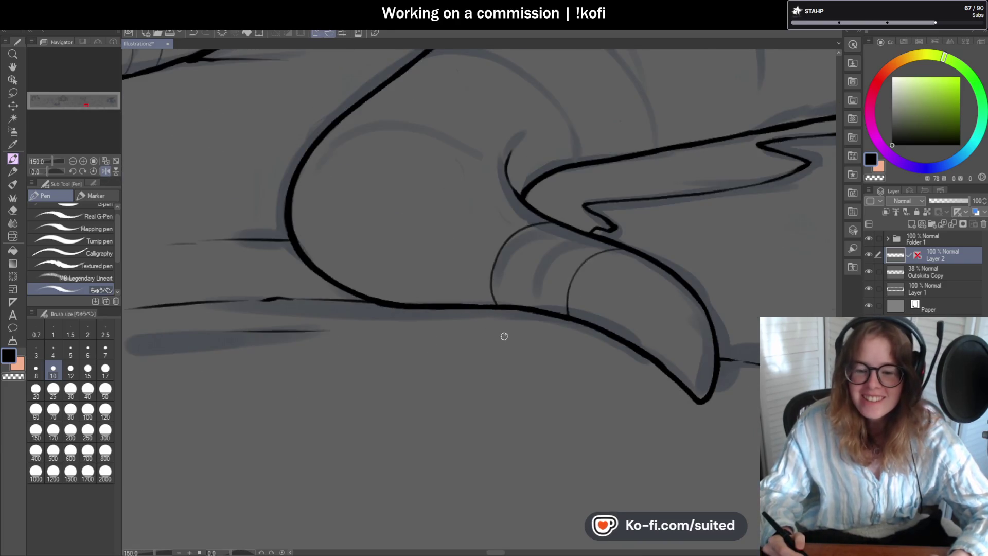
{"action": "scroll", "coordinate": [503, 335], "scroll_direction": "down", "scroll_amount": 2}
{"action": "scroll", "coordinate": [575, 245], "scroll_direction": "up", "scroll_amount": 2}
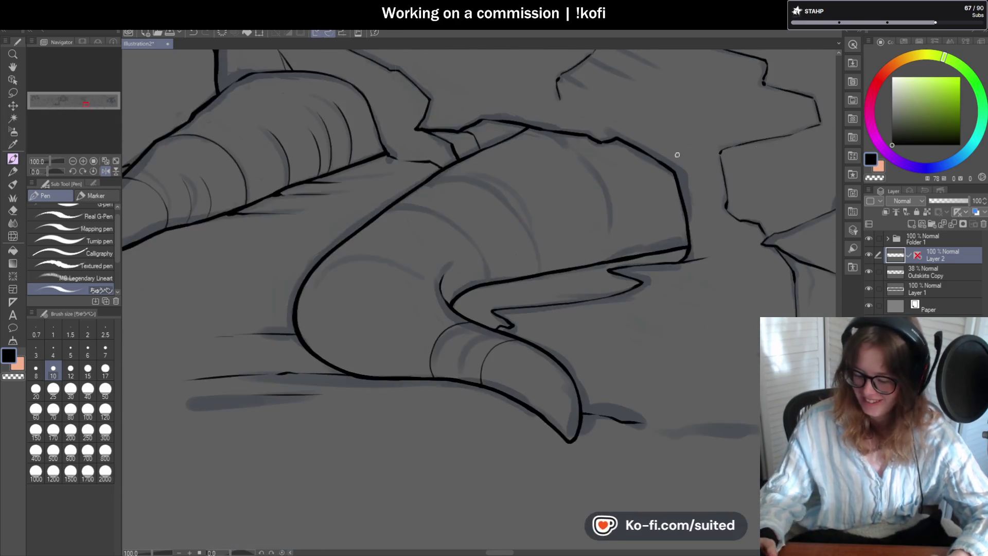
- Add three curved ridge lines across the tentacle, redrawing two of them more cleanly
{"action": "left_click_drag", "start_coordinate": [559, 335], "coordinate": [508, 144]}
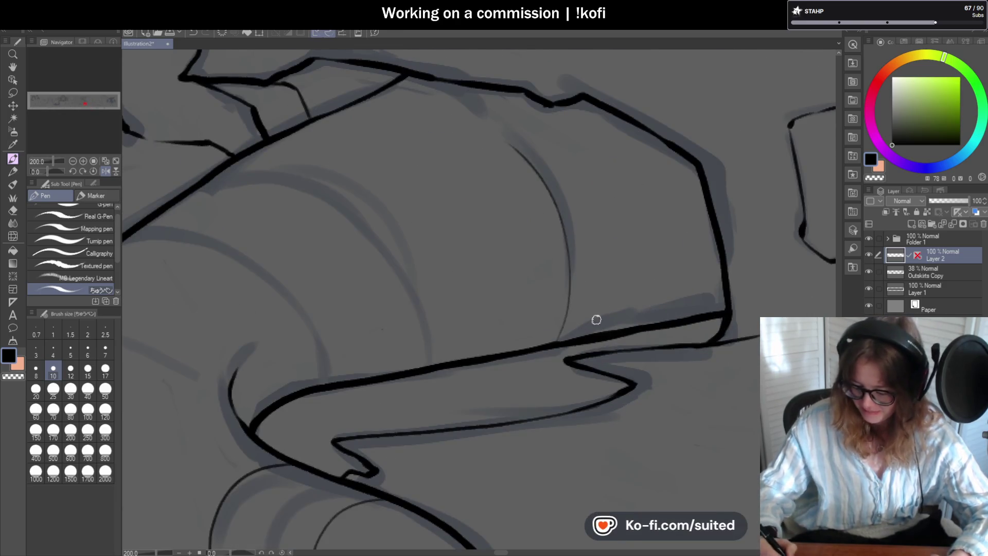
{"action": "key", "text": "ctrl+z"}
{"action": "mouse_move", "coordinate": [558, 340]}
{"action": "left_mouse_down"}
{"action": "mouse_move", "coordinate": [567, 220]}
{"action": "mouse_move", "coordinate": [522, 143]}
{"action": "left_mouse_up"}
{"action": "left_click_drag", "start_coordinate": [611, 330], "coordinate": [629, 171]}
{"action": "mouse_move", "coordinate": [429, 364]}
{"action": "left_mouse_down"}
{"action": "mouse_move", "coordinate": [361, 211]}
{"action": "mouse_move", "coordinate": [198, 187]}
{"action": "left_mouse_up"}
{"action": "key", "text": "ctrl+z"}
{"action": "mouse_move", "coordinate": [430, 364]}
{"action": "left_mouse_down"}
{"action": "mouse_move", "coordinate": [294, 171]}
{"action": "mouse_move", "coordinate": [221, 169]}
{"action": "left_mouse_up"}
- Draw three ridge strokes inside the left tentacle, redoing the uneven first one
{"action": "scroll", "coordinate": [571, 285], "scroll_direction": "down", "scroll_amount": 3}
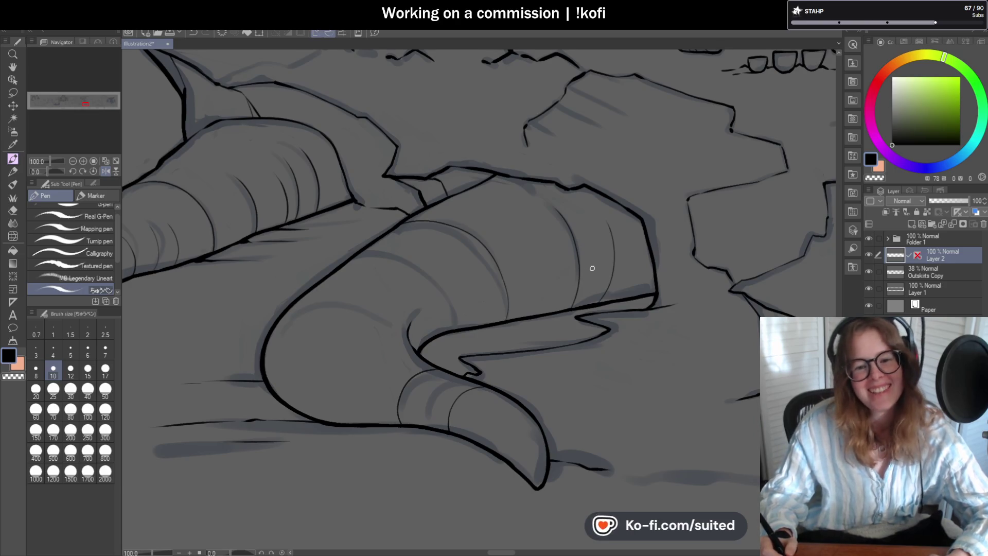
{"action": "scroll", "coordinate": [396, 412], "scroll_direction": "up", "scroll_amount": 3}
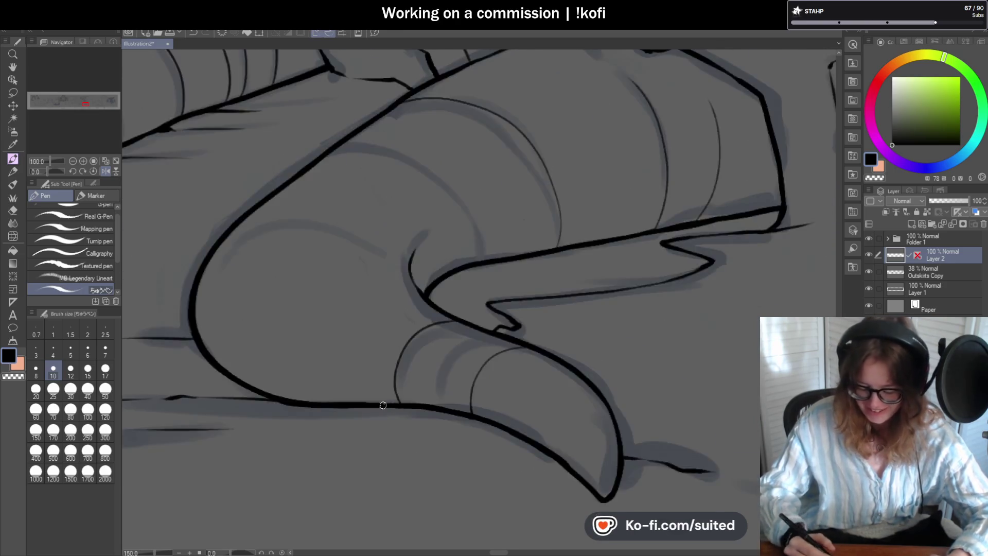
{"action": "left_click_drag", "start_coordinate": [173, 338], "coordinate": [200, 209]}
{"action": "key", "text": "ctrl+z"}
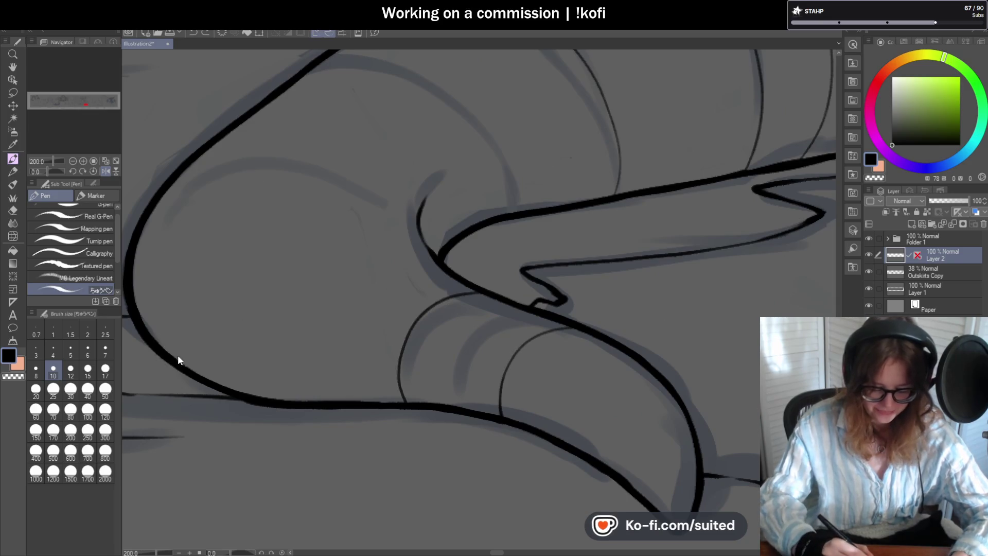
{"action": "left_click_drag", "start_coordinate": [170, 342], "coordinate": [221, 199]}
{"action": "left_click_drag", "start_coordinate": [252, 392], "coordinate": [265, 255]}
{"action": "left_click_drag", "start_coordinate": [294, 401], "coordinate": [286, 333]}
- Ink a longer curved ridge across the broad curled section of the tentacle
{"action": "scroll", "coordinate": [608, 308], "scroll_direction": "down", "scroll_amount": 3}
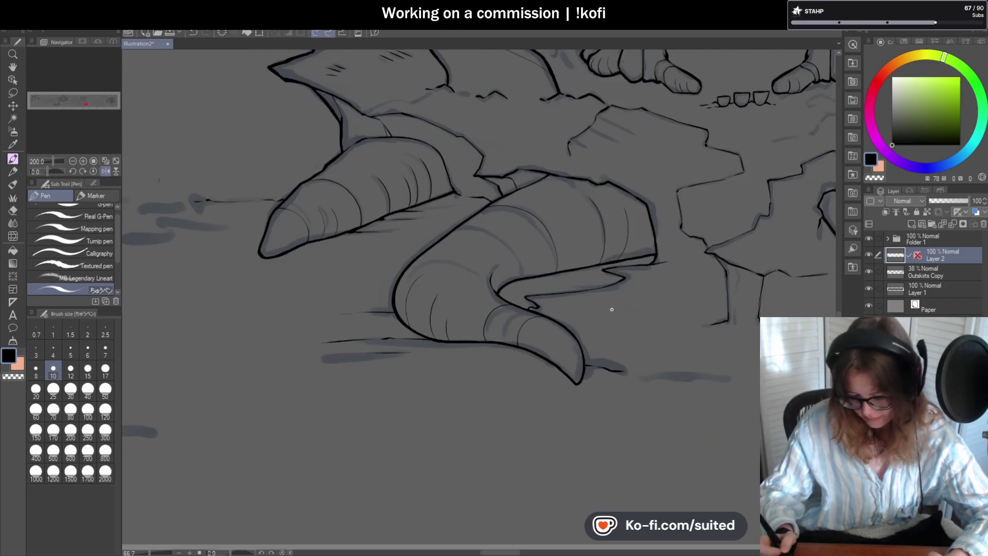
{"action": "scroll", "coordinate": [611, 283], "scroll_direction": "up", "scroll_amount": 3}
{"action": "mouse_move", "coordinate": [483, 335]}
{"action": "left_mouse_down"}
{"action": "mouse_move", "coordinate": [485, 316]}
{"action": "mouse_move", "coordinate": [384, 179]}
{"action": "left_mouse_up"}
{"action": "key", "text": "ctrl+z"}
{"action": "mouse_move", "coordinate": [471, 337]}
{"action": "left_mouse_down"}
{"action": "mouse_move", "coordinate": [439, 239]}
{"action": "mouse_move", "coordinate": [277, 185]}
{"action": "left_mouse_up"}
{"action": "scroll", "coordinate": [476, 150], "scroll_direction": "down", "scroll_amount": 6}
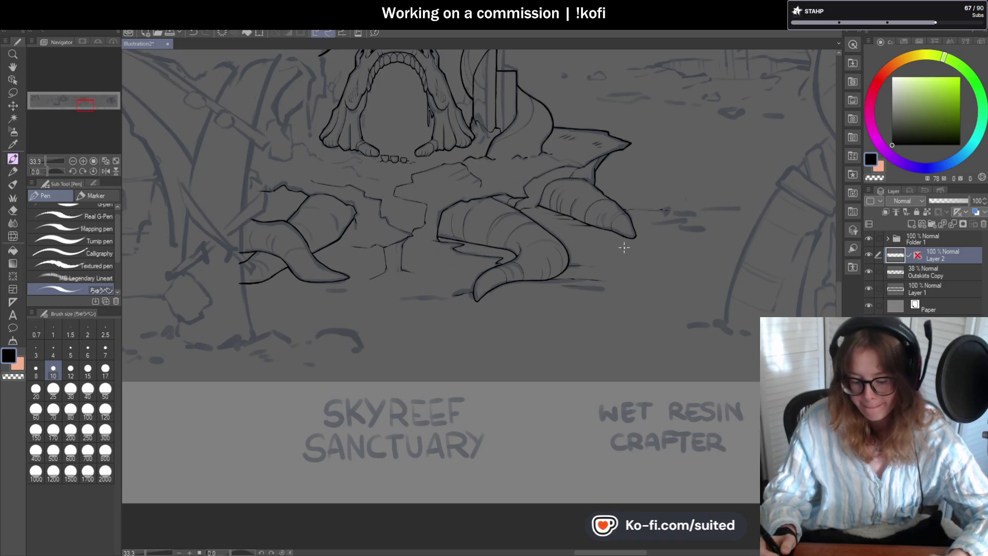
- Save the illustration with Ctrl+S
{"action": "scroll", "coordinate": [647, 244], "scroll_direction": "down", "scroll_amount": 1}
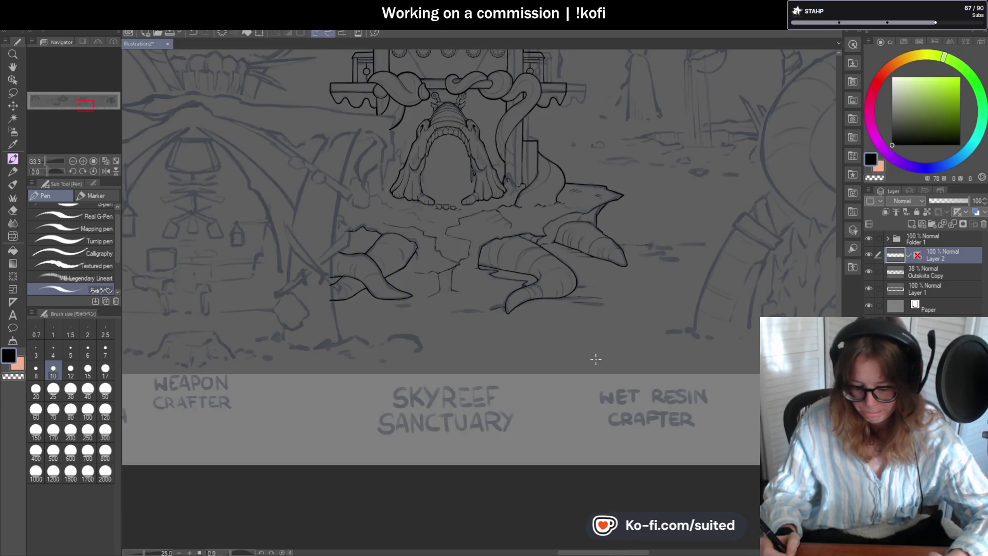
{"action": "scroll", "coordinate": [541, 288], "scroll_direction": "up", "scroll_amount": 2}
{"action": "key", "text": "ctrl+s"}
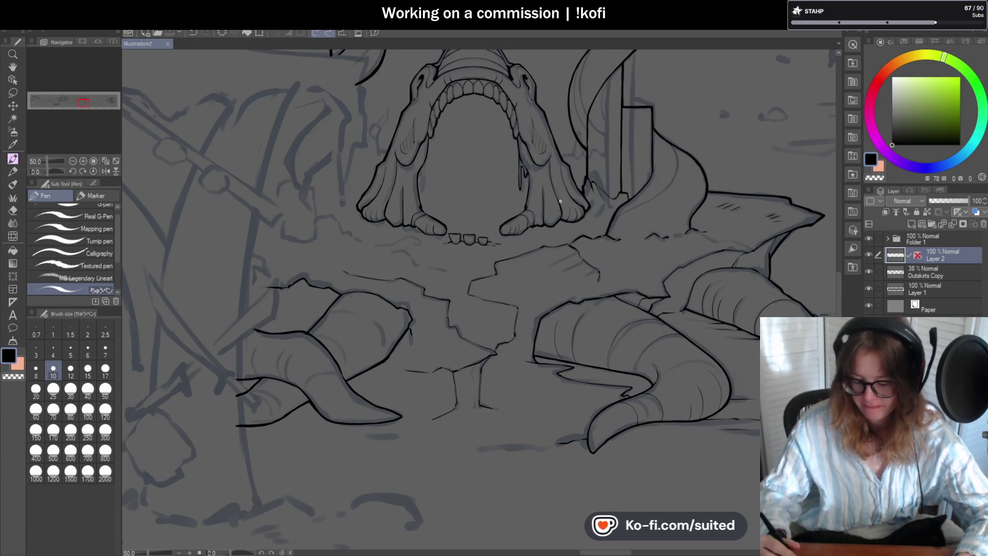
- Hide and re-show the Outskirts Copy sketch layer to check the lineart on its own
{"action": "scroll", "coordinate": [432, 286], "scroll_direction": "down", "scroll_amount": 2}
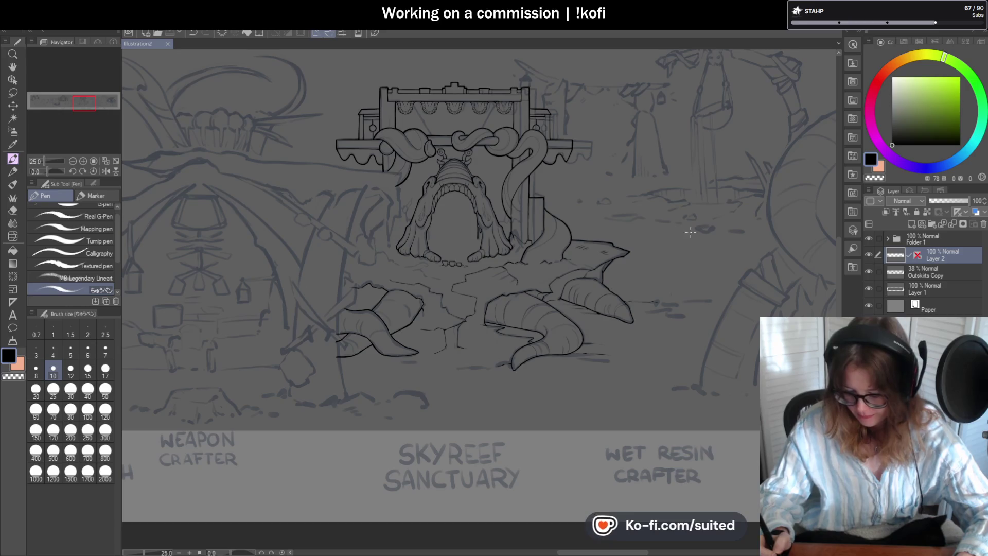
{"action": "left_click", "coordinate": [867, 271]}
{"action": "key", "text": "ctrl+minus"}
{"action": "key", "text": "ctrl+minus"}
{"action": "key", "text": "ctrl+minus"}
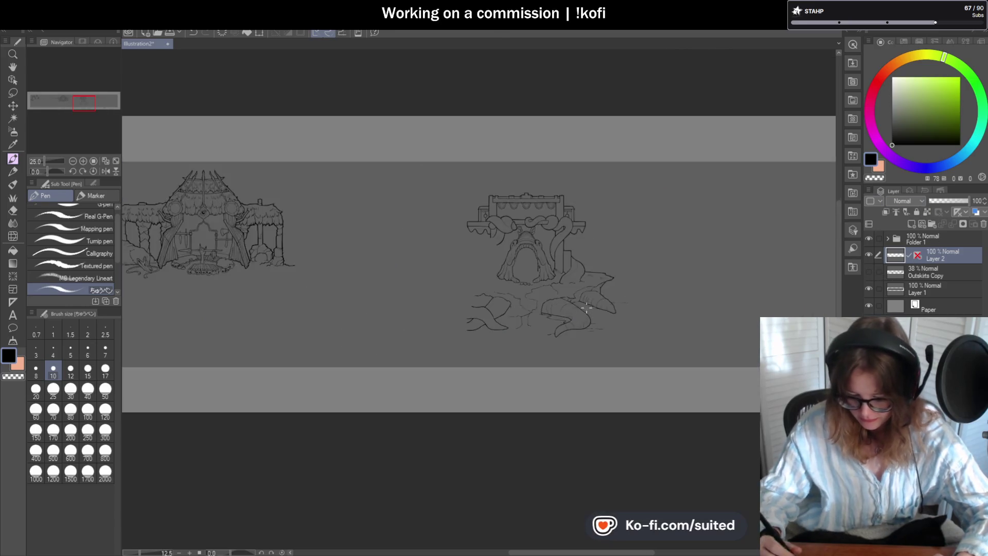
{"action": "left_click", "coordinate": [869, 272]}
{"action": "scroll", "coordinate": [579, 318], "scroll_direction": "up", "scroll_amount": 6}
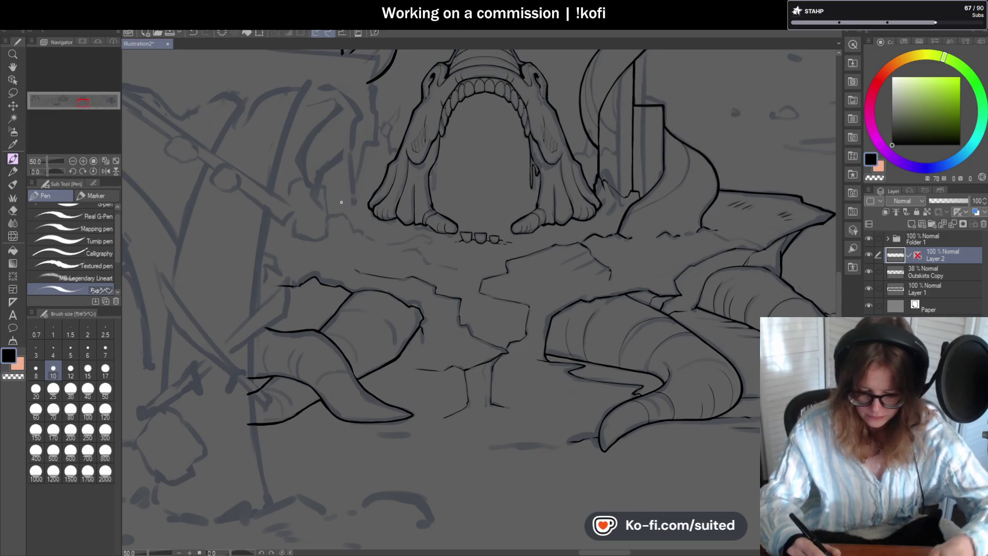
- Draw three crack lines in the ground left of the monster's feet
{"action": "scroll", "coordinate": [350, 208], "scroll_direction": "up", "scroll_amount": 2}
{"action": "mouse_move", "coordinate": [318, 195]}
{"action": "left_mouse_down"}
{"action": "mouse_move", "coordinate": [349, 204]}
{"action": "mouse_move", "coordinate": [361, 241]}
{"action": "mouse_move", "coordinate": [407, 282]}
{"action": "left_mouse_up"}
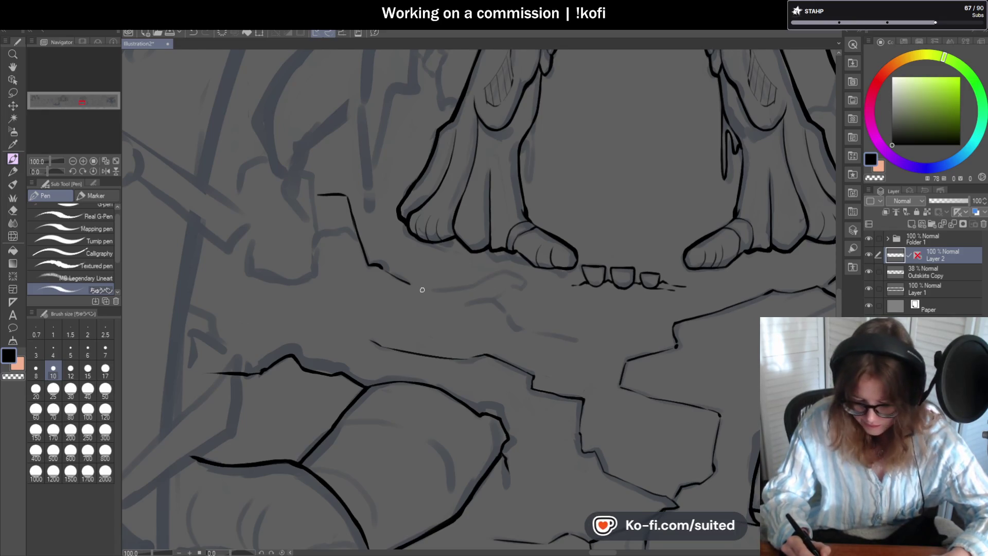
{"action": "mouse_move", "coordinate": [413, 283]}
{"action": "left_mouse_down"}
{"action": "mouse_move", "coordinate": [486, 279]}
{"action": "mouse_move", "coordinate": [509, 308]}
{"action": "mouse_move", "coordinate": [553, 327]}
{"action": "left_mouse_up"}
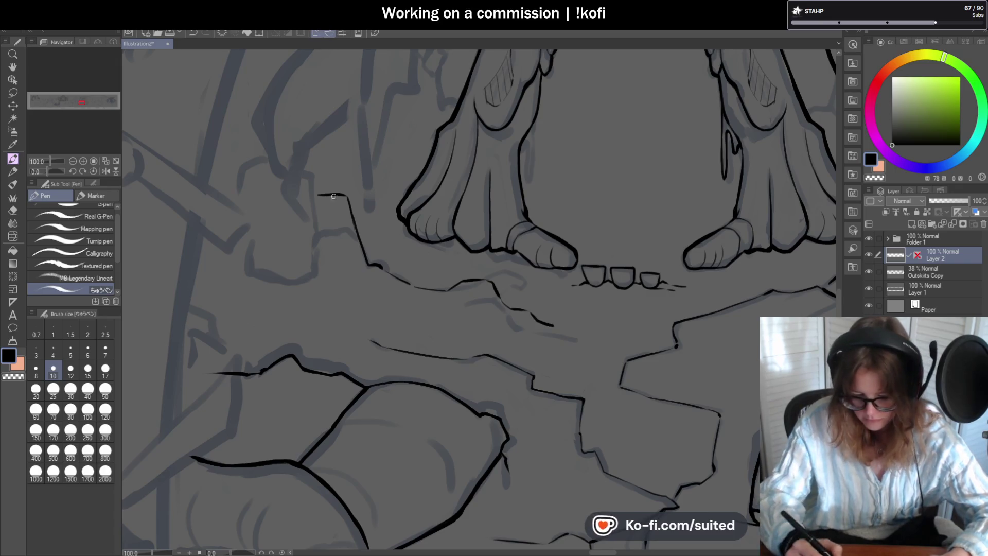
{"action": "scroll", "coordinate": [326, 194], "scroll_direction": "up", "scroll_amount": 2}
{"action": "mouse_move", "coordinate": [311, 190]}
{"action": "left_mouse_down"}
{"action": "mouse_move", "coordinate": [255, 307]}
{"action": "mouse_move", "coordinate": [234, 308]}
{"action": "left_mouse_up"}
{"action": "scroll", "coordinate": [489, 307], "scroll_direction": "down", "scroll_amount": 4}
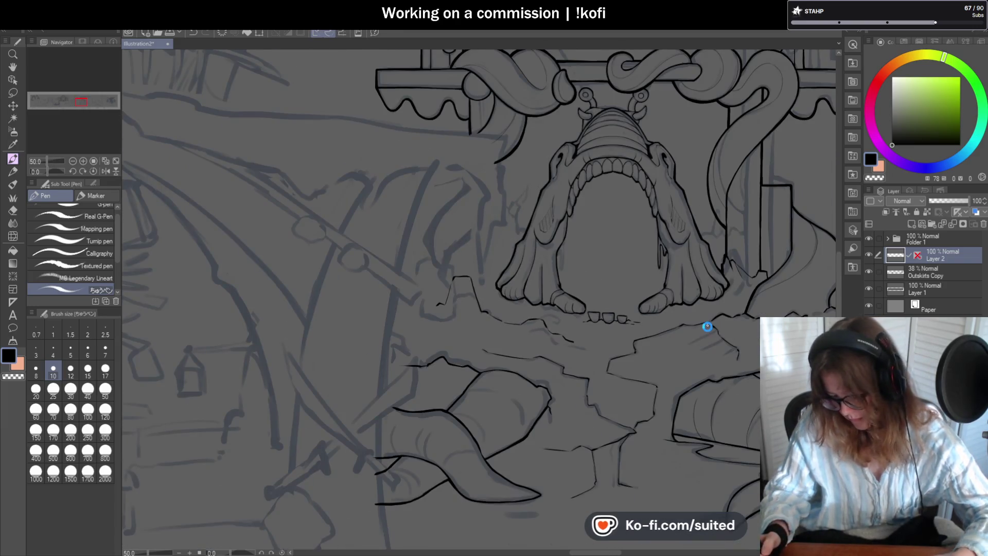
- Save the illustration with Ctrl+S
{"action": "key", "text": "ctrl+s"}
{"action": "scroll", "coordinate": [495, 240], "scroll_direction": "down", "scroll_amount": 2}
{"action": "scroll", "coordinate": [631, 306], "scroll_direction": "up", "scroll_amount": 1}
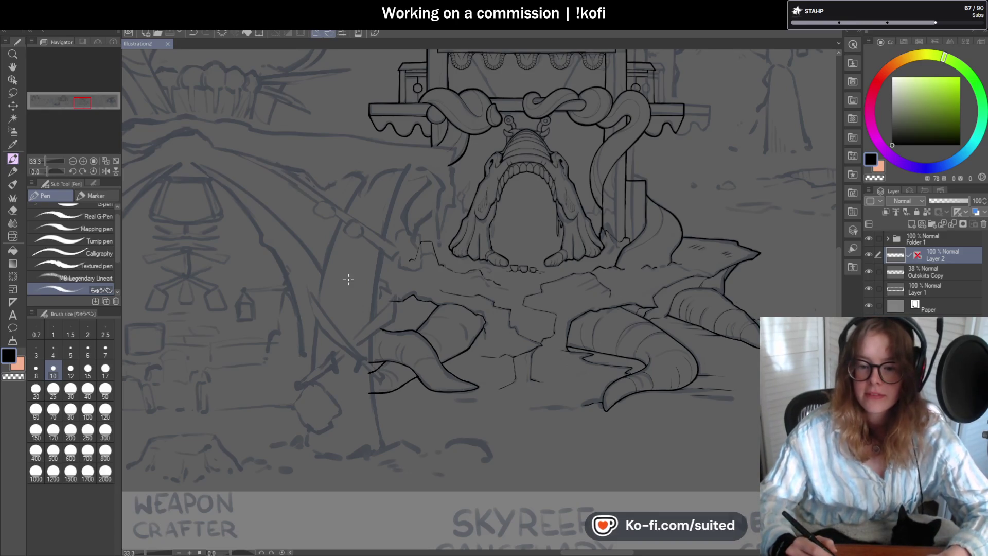
{"action": "key", "text": "ctrl+minus"}
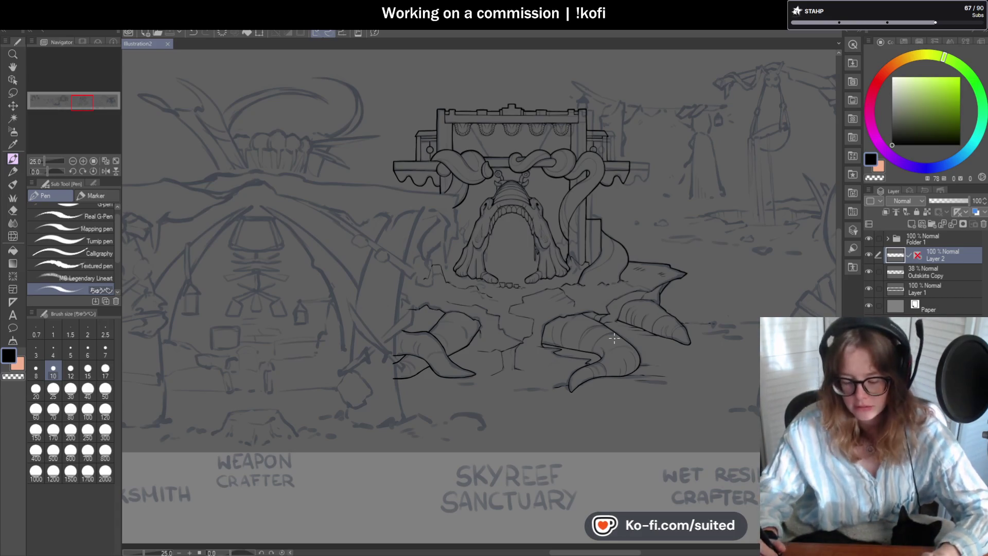
{"action": "scroll", "coordinate": [714, 349], "scroll_direction": "down", "scroll_amount": 3}
{"action": "scroll", "coordinate": [434, 290], "scroll_direction": "up", "scroll_amount": 4}
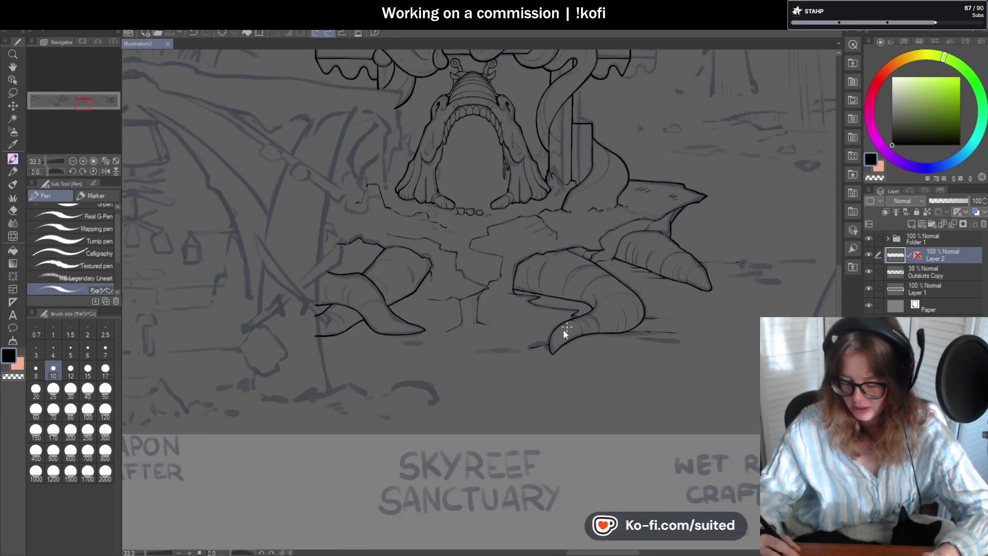
{"action": "scroll", "coordinate": [371, 281], "scroll_direction": "up", "scroll_amount": 5}
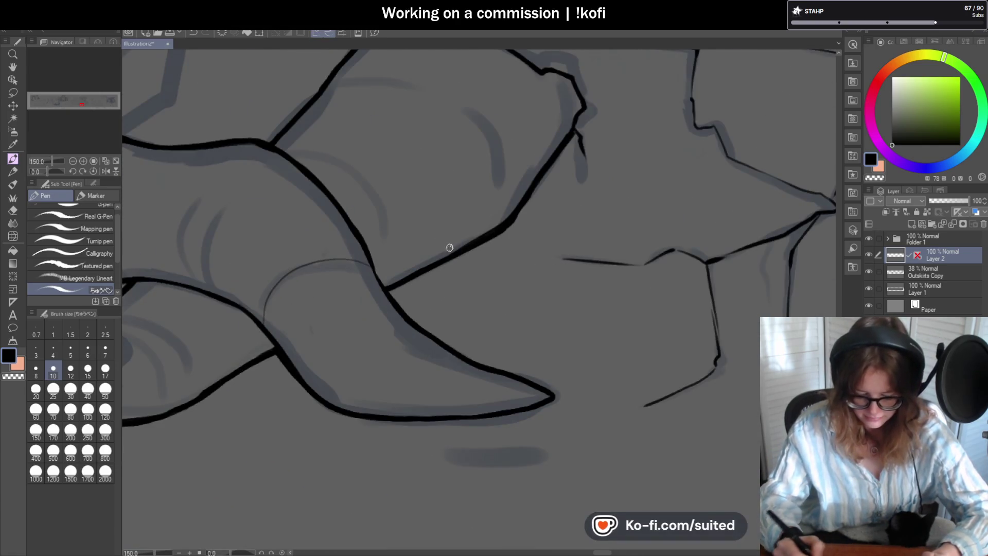
- Draw two curved ridge lines on the left tentacle and a thin line rising beside it
{"action": "scroll", "coordinate": [494, 257], "scroll_direction": "down", "scroll_amount": 2}
{"action": "scroll", "coordinate": [363, 268], "scroll_direction": "up", "scroll_amount": 2}
{"action": "left_click_drag", "start_coordinate": [312, 306], "coordinate": [332, 220]}
{"action": "left_click_drag", "start_coordinate": [282, 289], "coordinate": [299, 213]}
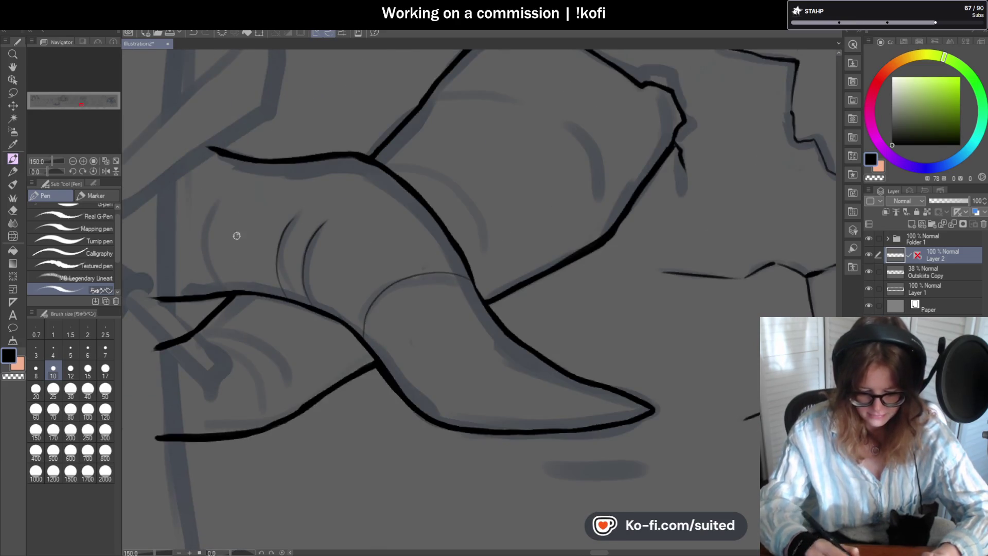
{"action": "left_click_drag", "start_coordinate": [204, 297], "coordinate": [195, 197]}
{"action": "scroll", "coordinate": [466, 237], "scroll_direction": "down", "scroll_amount": 3}
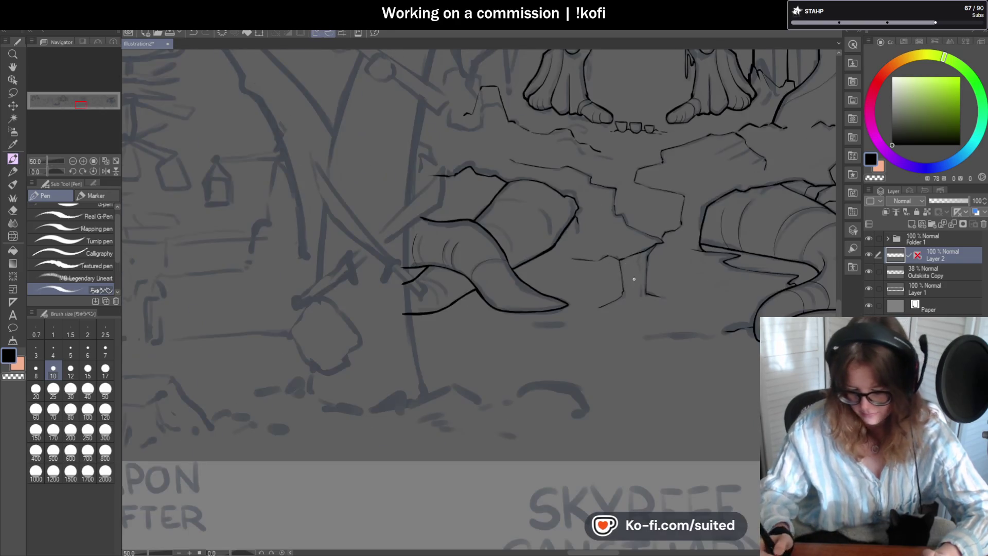
{"action": "scroll", "coordinate": [489, 266], "scroll_direction": "up", "scroll_amount": 2}
{"action": "scroll", "coordinate": [489, 266], "scroll_direction": "up", "scroll_amount": 4}
- Trace the inner curve of the tentacle tip, redoing it more cleanly
{"action": "mouse_move", "coordinate": [502, 255]}
{"action": "left_mouse_down"}
{"action": "mouse_move", "coordinate": [386, 232]}
{"action": "mouse_move", "coordinate": [337, 246]}
{"action": "left_mouse_up"}
{"action": "key", "text": "ctrl+z"}
{"action": "mouse_move", "coordinate": [499, 258]}
{"action": "left_mouse_down"}
{"action": "mouse_move", "coordinate": [378, 233]}
{"action": "mouse_move", "coordinate": [343, 242]}
{"action": "left_mouse_up"}
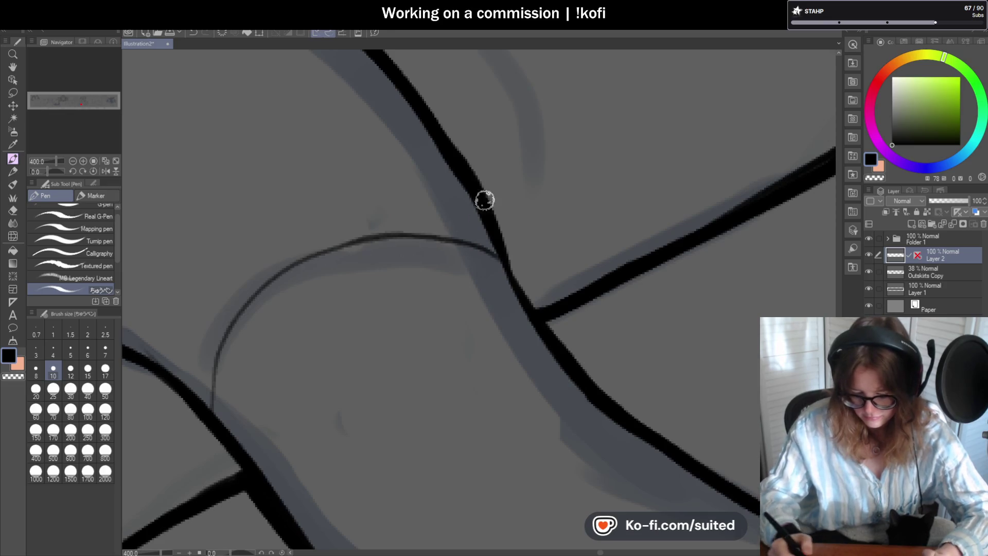
{"action": "scroll", "coordinate": [474, 203], "scroll_direction": "down", "scroll_amount": 4}
{"action": "scroll", "coordinate": [598, 330], "scroll_direction": "up", "scroll_amount": 2}
{"action": "scroll", "coordinate": [587, 254], "scroll_direction": "up", "scroll_amount": 2}
- Draw three ridge lines across the tentacle tip and save the illustration
{"action": "left_click_drag", "start_coordinate": [548, 272], "coordinate": [506, 396]}
{"action": "left_click_drag", "start_coordinate": [389, 397], "coordinate": [412, 245]}
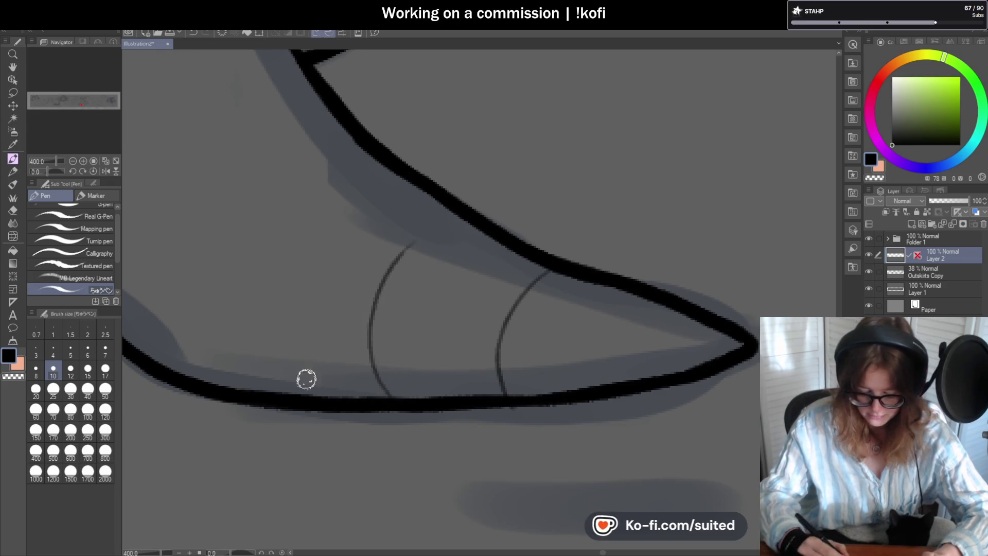
{"action": "left_click_drag", "start_coordinate": [293, 381], "coordinate": [332, 238]}
{"action": "scroll", "coordinate": [660, 293], "scroll_direction": "down", "scroll_amount": 4}
{"action": "scroll", "coordinate": [660, 293], "scroll_direction": "down", "scroll_amount": 1}
{"action": "key", "text": "ctrl+s"}
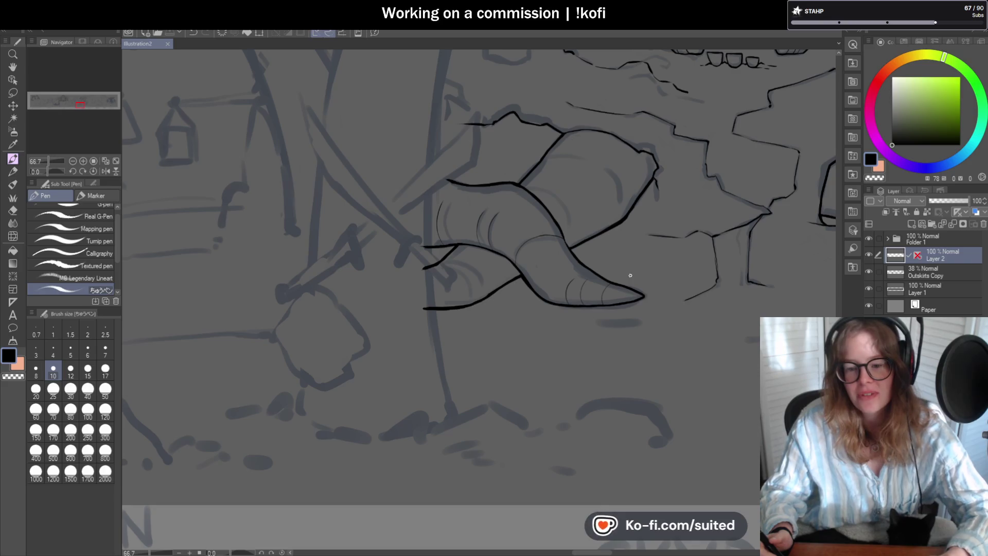
- Sketch arcing ridge lines along the tentacle, redrawing one misplaced arc
{"action": "key", "text": "ctrl+minus"}
{"action": "scroll", "coordinate": [661, 206], "scroll_direction": "up", "scroll_amount": 5}
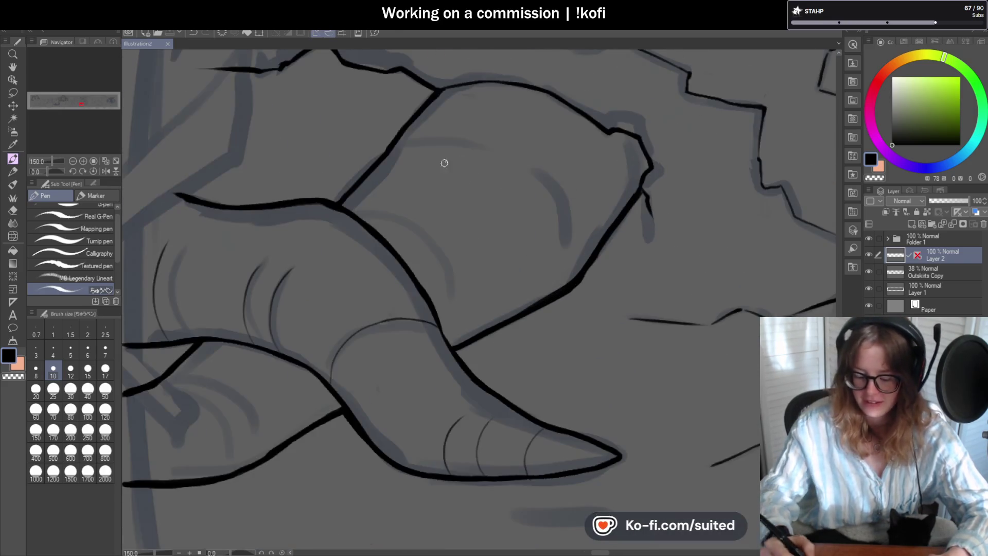
{"action": "left_click_drag", "start_coordinate": [404, 224], "coordinate": [471, 335]}
{"action": "mouse_move", "coordinate": [568, 247]}
{"action": "left_mouse_down"}
{"action": "mouse_move", "coordinate": [538, 168]}
{"action": "mouse_move", "coordinate": [401, 142]}
{"action": "left_mouse_up"}
{"action": "key", "text": "ctrl+z"}
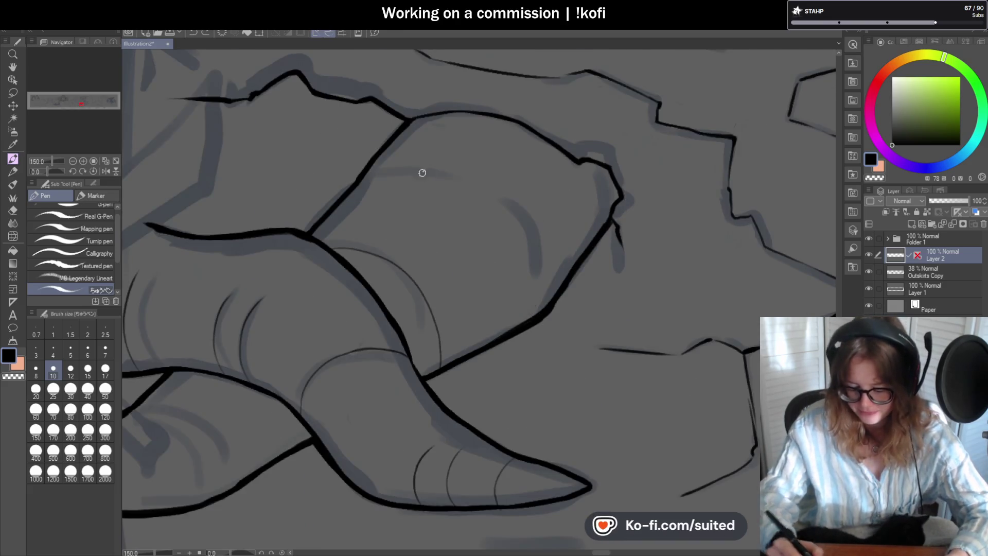
{"action": "left_click_drag", "start_coordinate": [365, 174], "coordinate": [536, 300]}
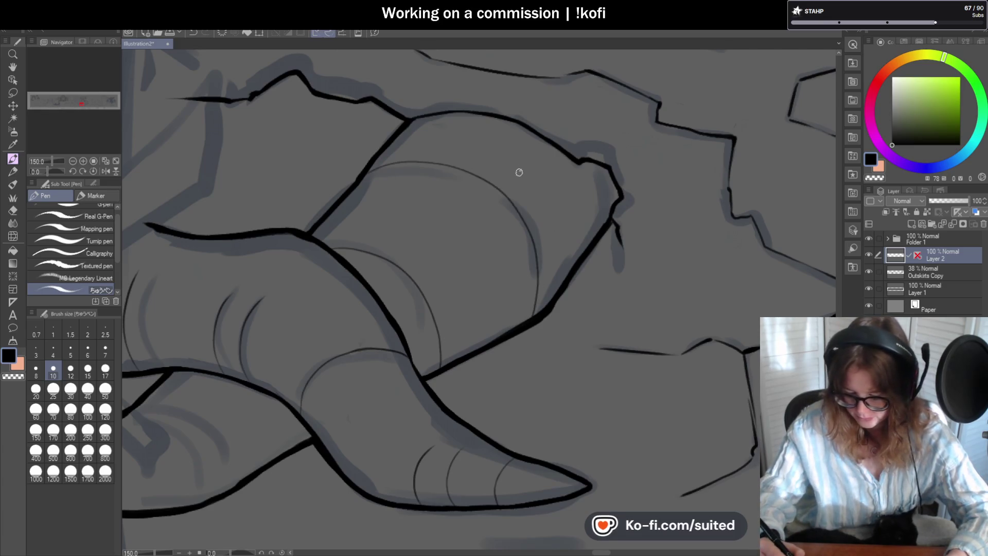
{"action": "left_click_drag", "start_coordinate": [566, 264], "coordinate": [523, 172]}
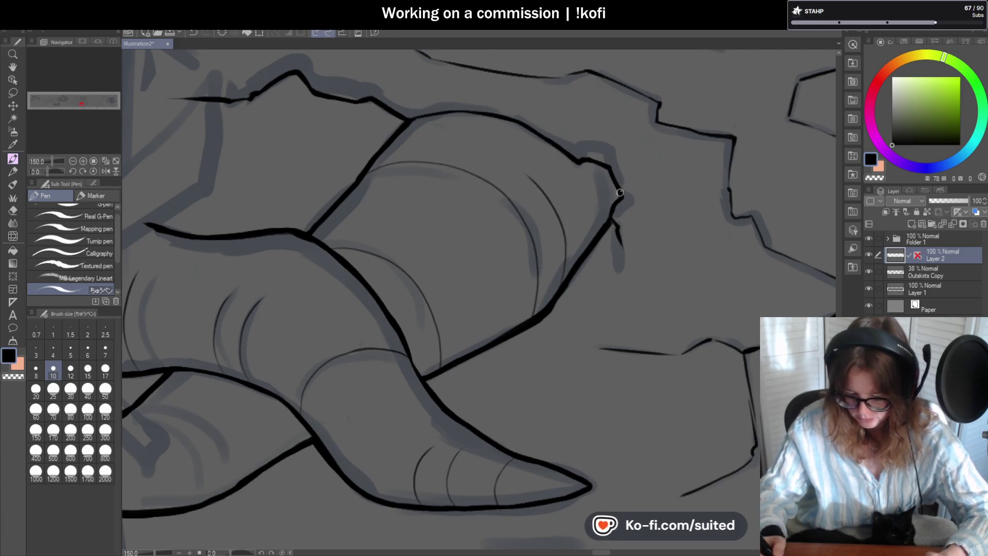
{"action": "scroll", "coordinate": [523, 171], "scroll_direction": "down", "scroll_amount": 4}
{"action": "scroll", "coordinate": [452, 291], "scroll_direction": "up", "scroll_amount": 4}
- Try several ridge curves on the lower tentacle, undoing each unsatisfactory attempt
{"action": "left_click_drag", "start_coordinate": [361, 270], "coordinate": [435, 343]}
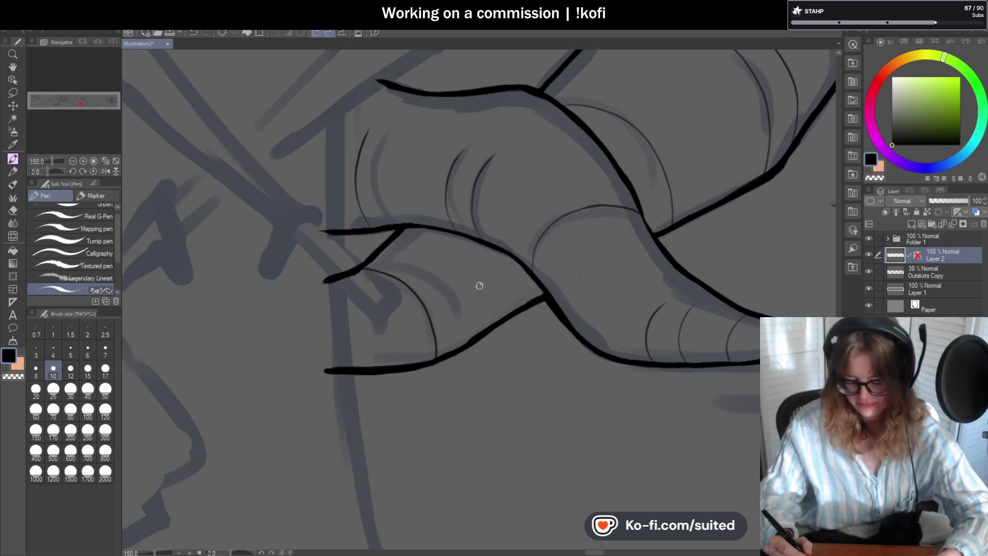
{"action": "key", "text": "ctrl+z"}
{"action": "mouse_move", "coordinate": [362, 272]}
{"action": "left_mouse_down"}
{"action": "mouse_move", "coordinate": [400, 296]}
{"action": "mouse_move", "coordinate": [404, 366]}
{"action": "left_mouse_up"}
{"action": "key", "text": "ctrl+z"}
{"action": "mouse_move", "coordinate": [366, 273]}
{"action": "left_mouse_down"}
{"action": "mouse_move", "coordinate": [427, 341]}
{"action": "mouse_move", "coordinate": [393, 275]}
{"action": "left_mouse_up"}
{"action": "key", "text": "ctrl+z"}
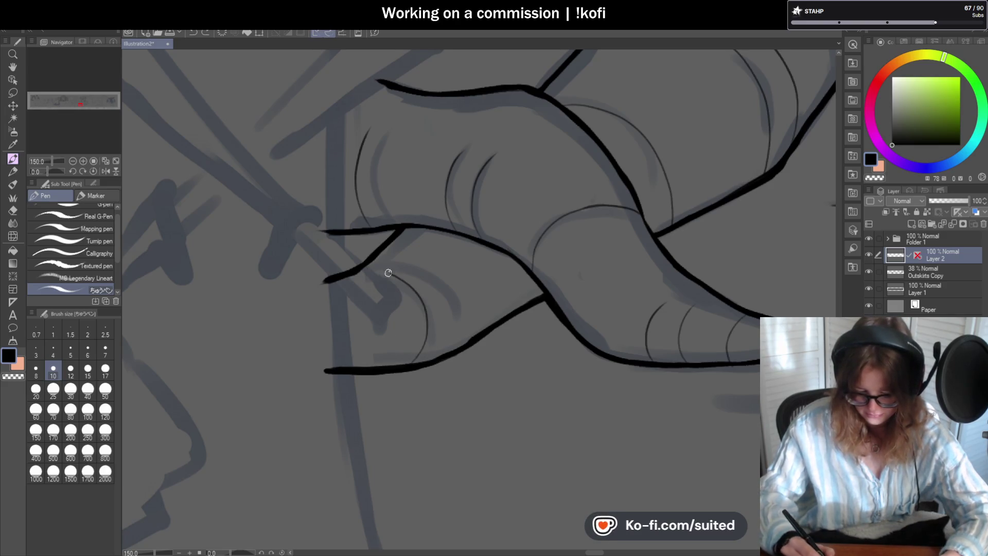
{"action": "left_click_drag", "start_coordinate": [448, 355], "coordinate": [445, 278]}
{"action": "key", "text": "ctrl+z"}
{"action": "mouse_move", "coordinate": [459, 342]}
{"action": "left_mouse_down"}
{"action": "mouse_move", "coordinate": [456, 267]}
{"action": "mouse_move", "coordinate": [466, 330]}
{"action": "mouse_move", "coordinate": [439, 268]}
{"action": "left_mouse_up"}
{"action": "key", "text": "ctrl+z"}
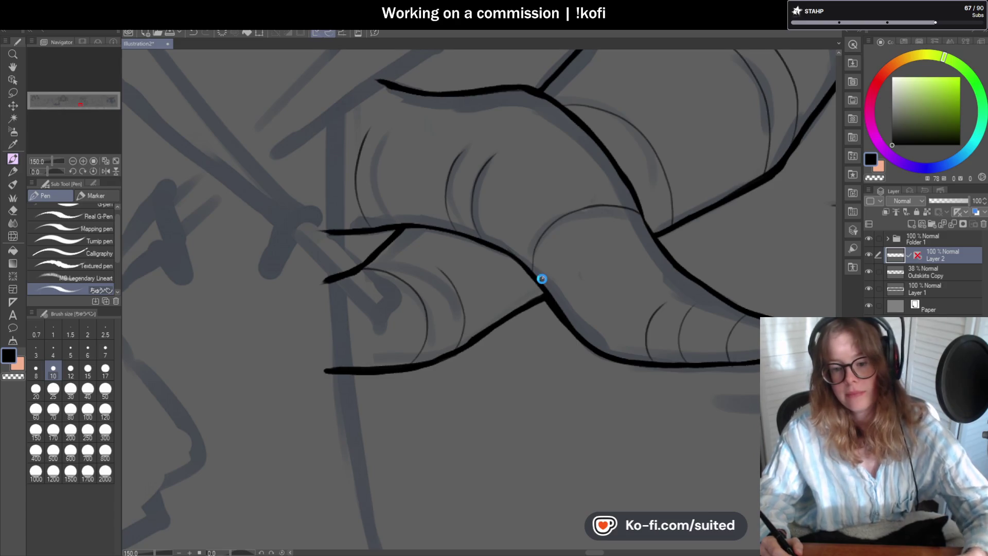
{"action": "scroll", "coordinate": [473, 225], "scroll_direction": "down", "scroll_amount": 6}
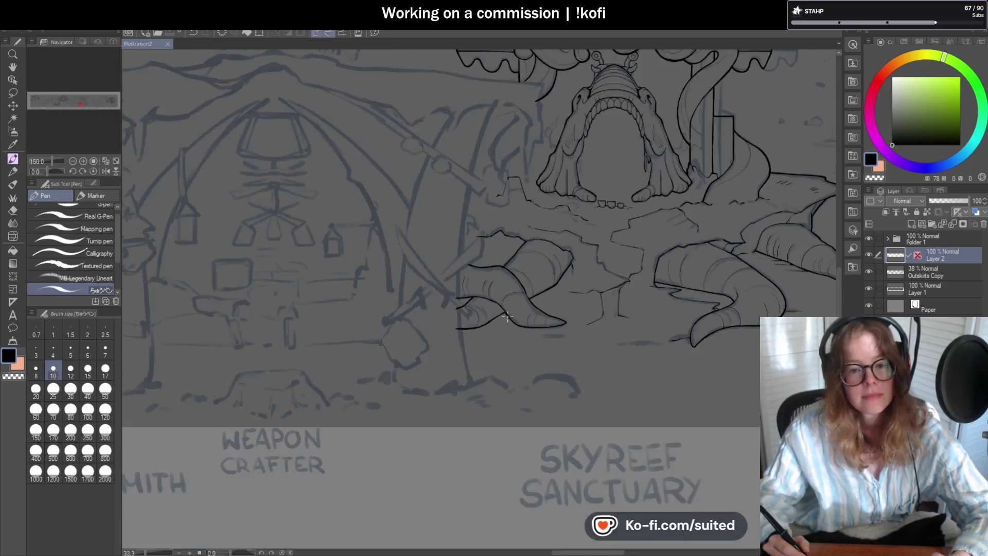
{"action": "scroll", "coordinate": [643, 215], "scroll_direction": "down", "scroll_amount": 2}
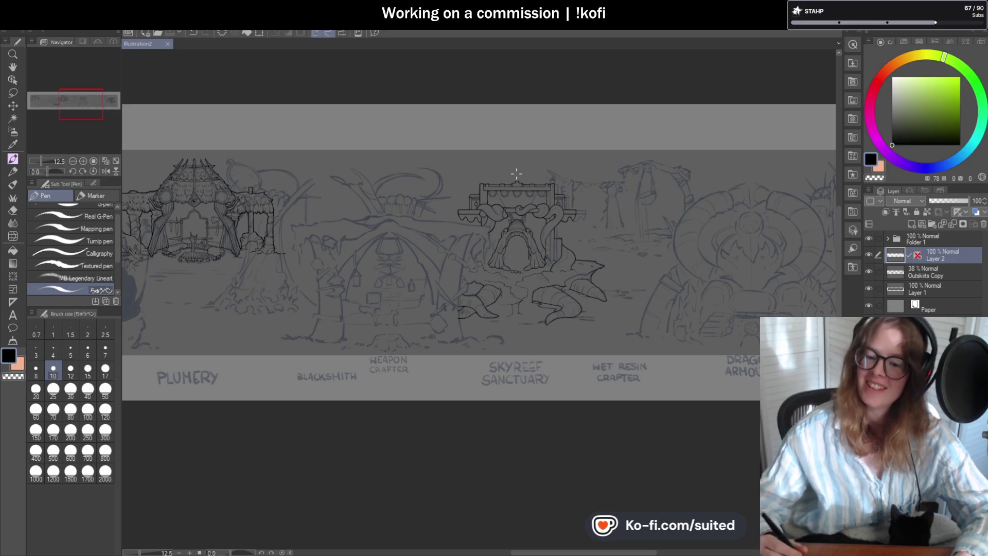
{"action": "scroll", "coordinate": [570, 260], "scroll_direction": "up", "scroll_amount": 5}
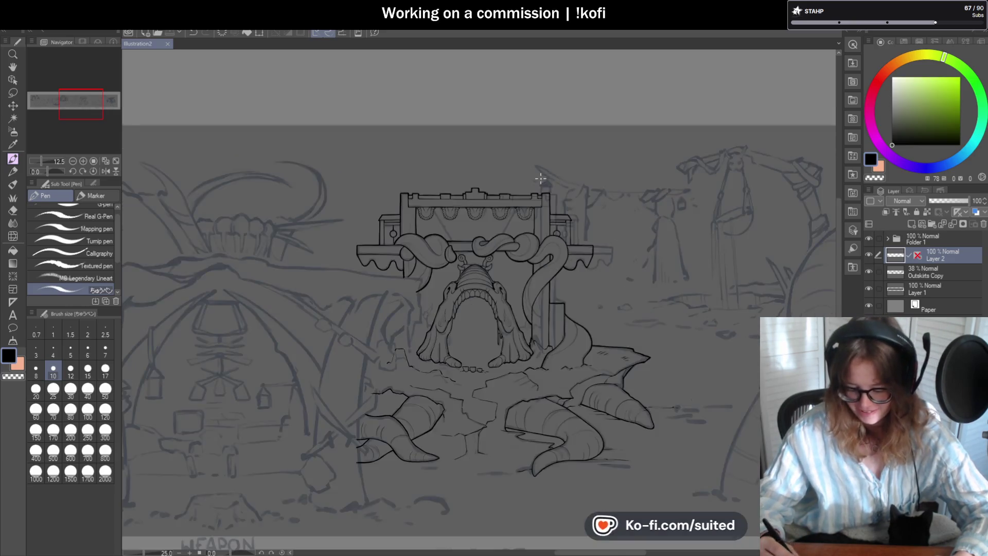
{"action": "scroll", "coordinate": [302, 207], "scroll_direction": "up", "scroll_amount": 1}
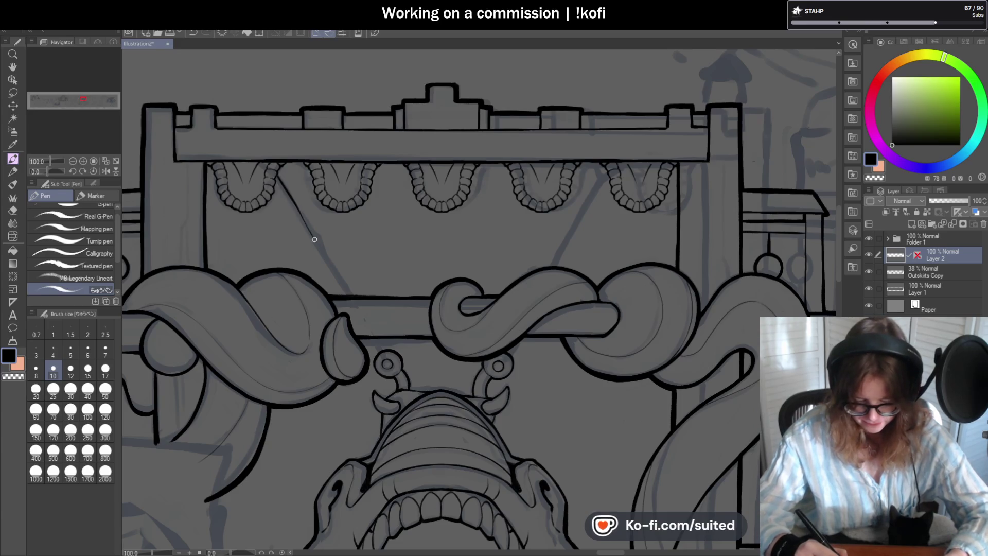
- Ink one diagonal line down into the left ring and another into the right ring
{"action": "scroll", "coordinate": [378, 348], "scroll_direction": "up", "scroll_amount": 3}
{"action": "left_click_drag", "start_coordinate": [374, 335], "coordinate": [396, 381]}
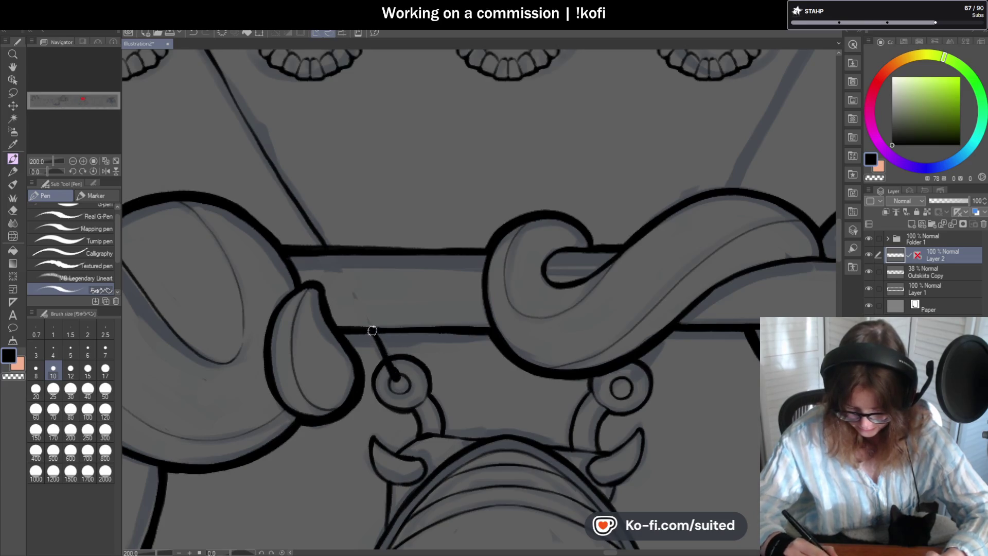
{"action": "scroll", "coordinate": [391, 350], "scroll_direction": "down", "scroll_amount": 3}
{"action": "scroll", "coordinate": [481, 345], "scroll_direction": "up", "scroll_amount": 3}
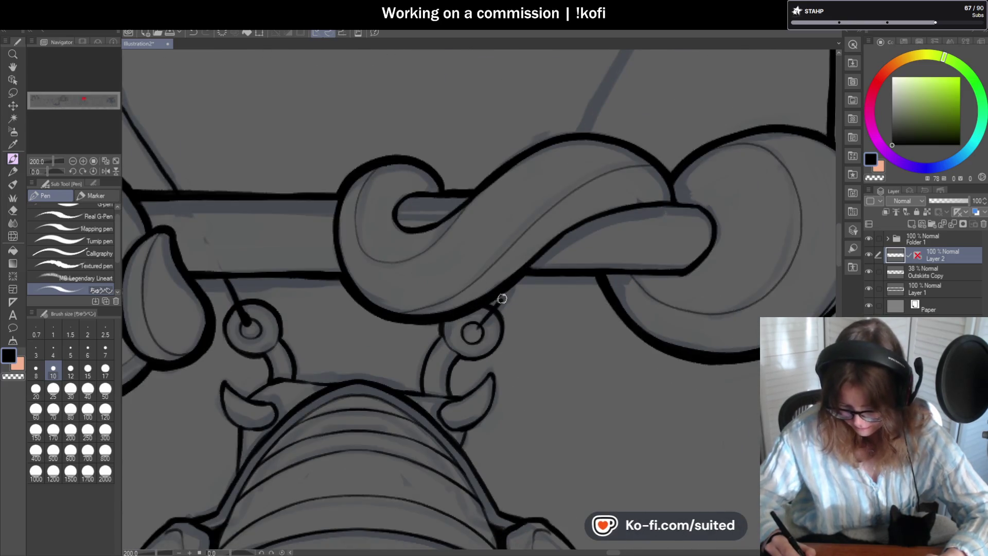
{"action": "left_click_drag", "start_coordinate": [496, 299], "coordinate": [476, 327]}
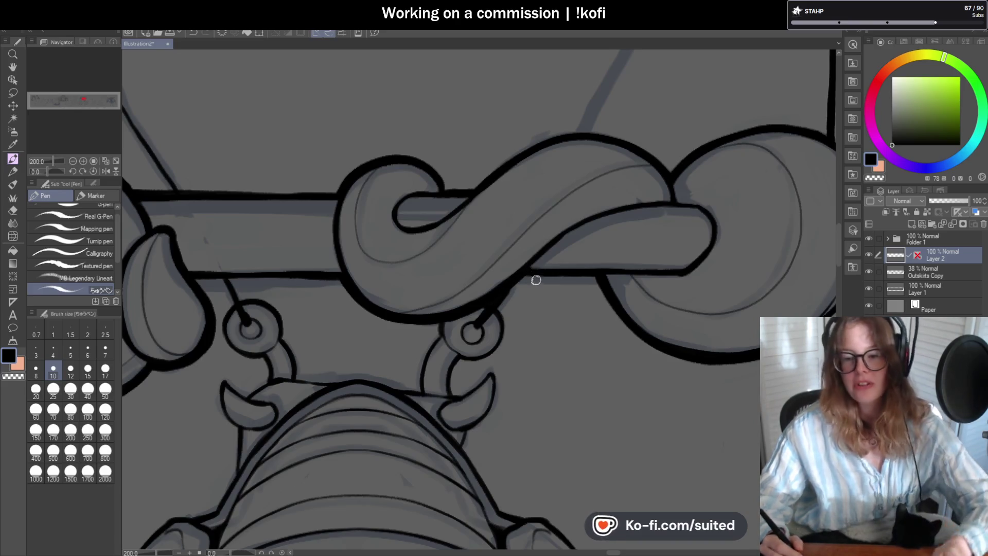
{"action": "scroll", "coordinate": [440, 386], "scroll_direction": "down", "scroll_amount": 2}
- Ink the right diagonal line boldly from the drape down to the crossbar
{"action": "scroll", "coordinate": [566, 180], "scroll_direction": "up", "scroll_amount": 2}
{"action": "scroll", "coordinate": [542, 194], "scroll_direction": "down", "scroll_amount": 2}
{"action": "scroll", "coordinate": [512, 242], "scroll_direction": "up", "scroll_amount": 2}
{"action": "left_click_drag", "start_coordinate": [510, 260], "coordinate": [558, 179]}
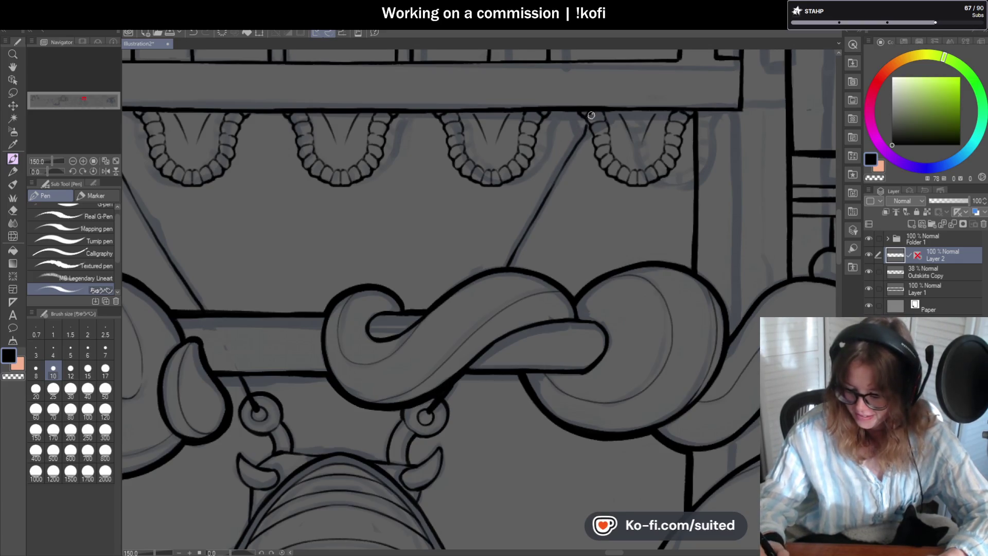
{"action": "left_click_drag", "start_coordinate": [580, 135], "coordinate": [508, 267]}
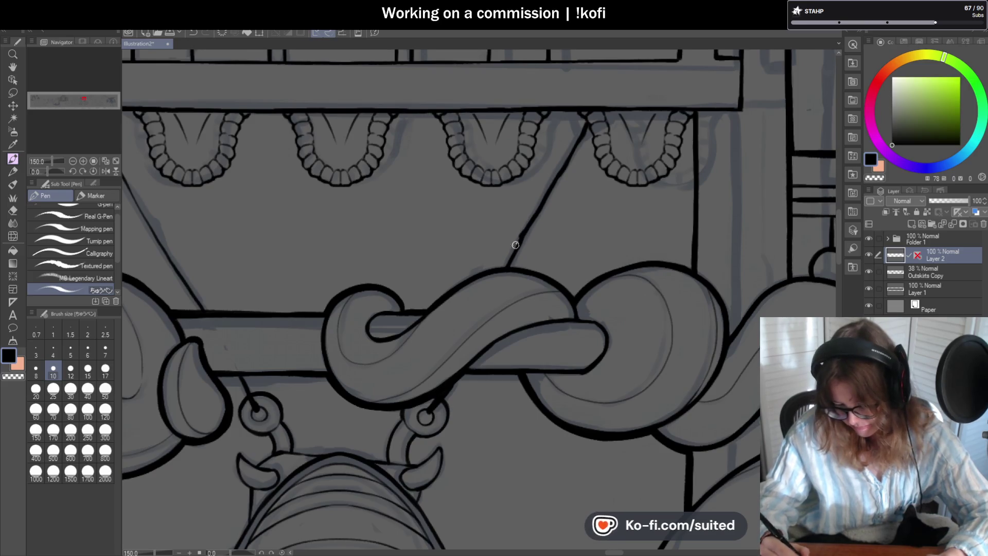
- Retrace the left diagonal line darker along its full length
{"action": "scroll", "coordinate": [584, 127], "scroll_direction": "down", "scroll_amount": 5}
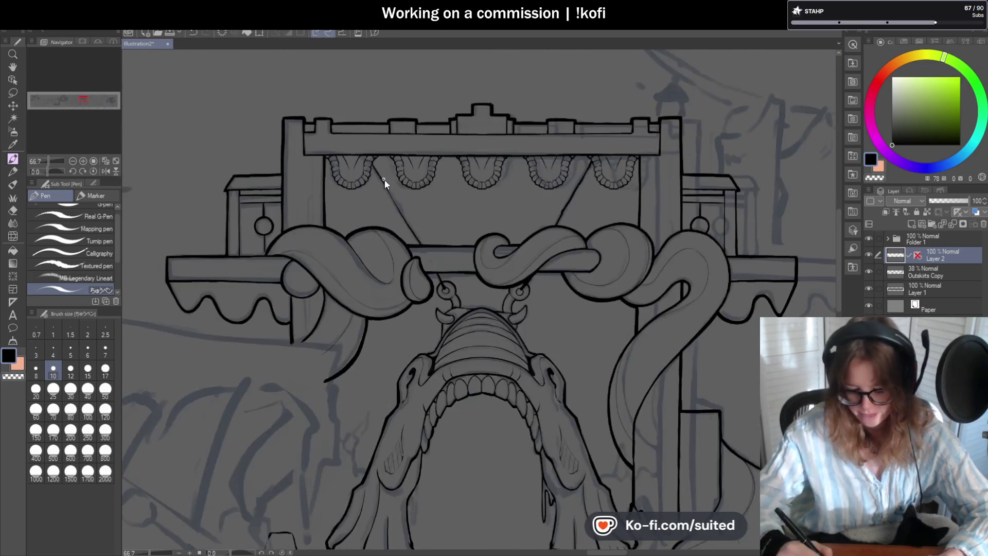
{"action": "scroll", "coordinate": [377, 161], "scroll_direction": "up", "scroll_amount": 6}
{"action": "left_click_drag", "start_coordinate": [389, 177], "coordinate": [449, 283]}
{"action": "left_click_drag", "start_coordinate": [419, 236], "coordinate": [495, 358]}
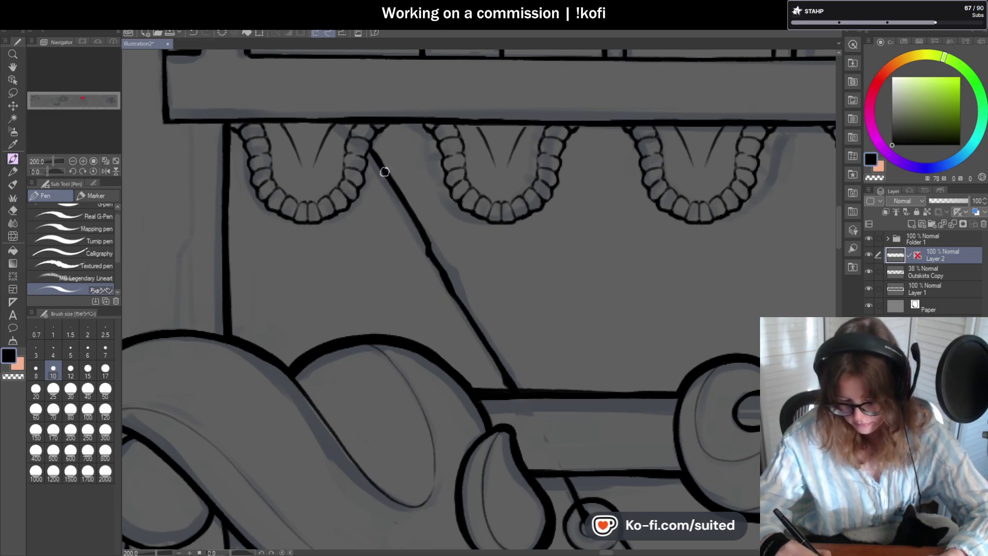
{"action": "left_click_drag", "start_coordinate": [371, 149], "coordinate": [429, 247]}
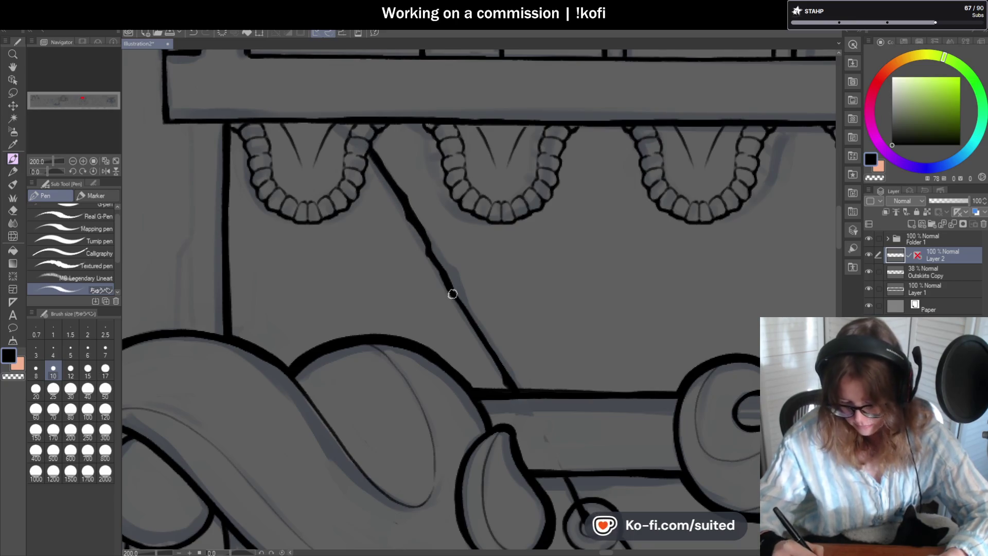
- Save the illustration
{"action": "scroll", "coordinate": [512, 381], "scroll_direction": "down", "scroll_amount": 3}
{"action": "scroll", "coordinate": [535, 431], "scroll_direction": "up", "scroll_amount": 3}
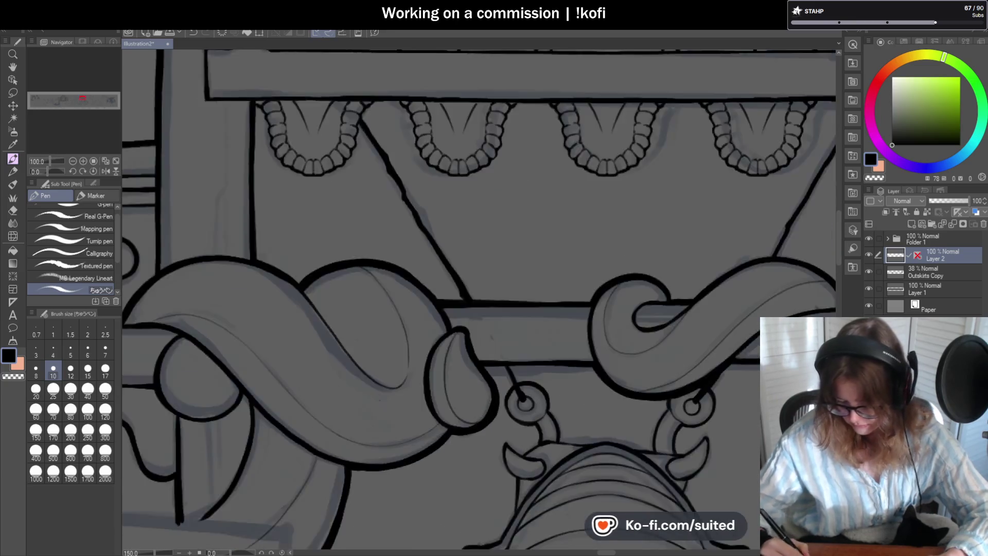
{"action": "scroll", "coordinate": [506, 365], "scroll_direction": "down", "scroll_amount": 3}
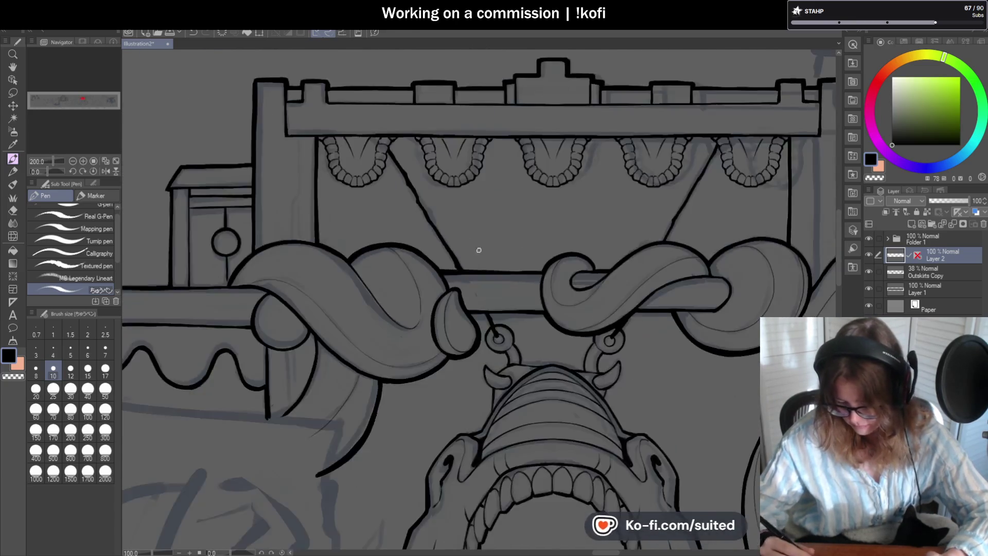
{"action": "scroll", "coordinate": [629, 207], "scroll_direction": "up", "scroll_amount": 3}
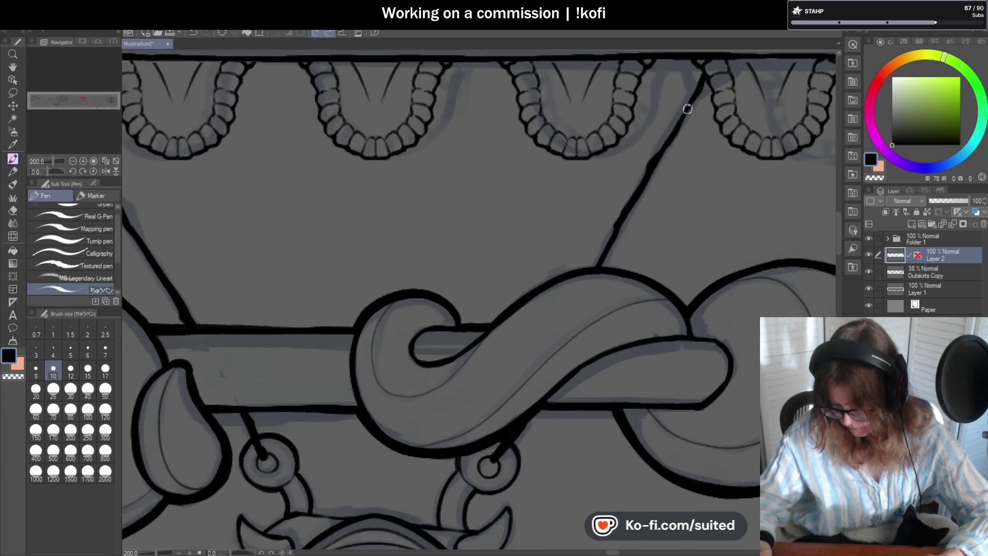
{"action": "key", "text": "ctrl+s"}
{"action": "scroll", "coordinate": [640, 177], "scroll_direction": "down", "scroll_amount": 5}
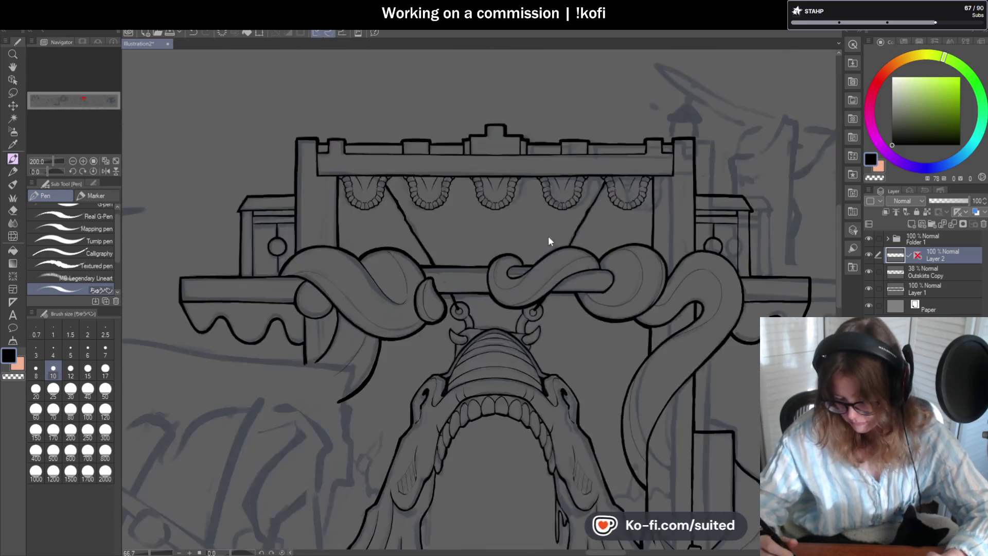
{"action": "scroll", "coordinate": [488, 240], "scroll_direction": "down", "scroll_amount": 3}
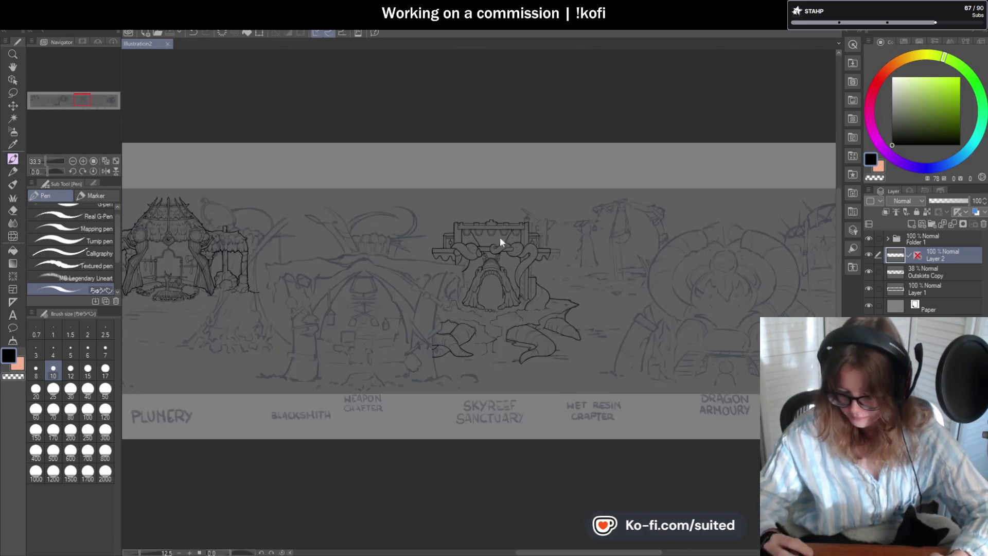
- Retrace the first drape's scalloped outline and lower-left edge with darker strokes
{"action": "scroll", "coordinate": [570, 312], "scroll_direction": "up", "scroll_amount": 4}
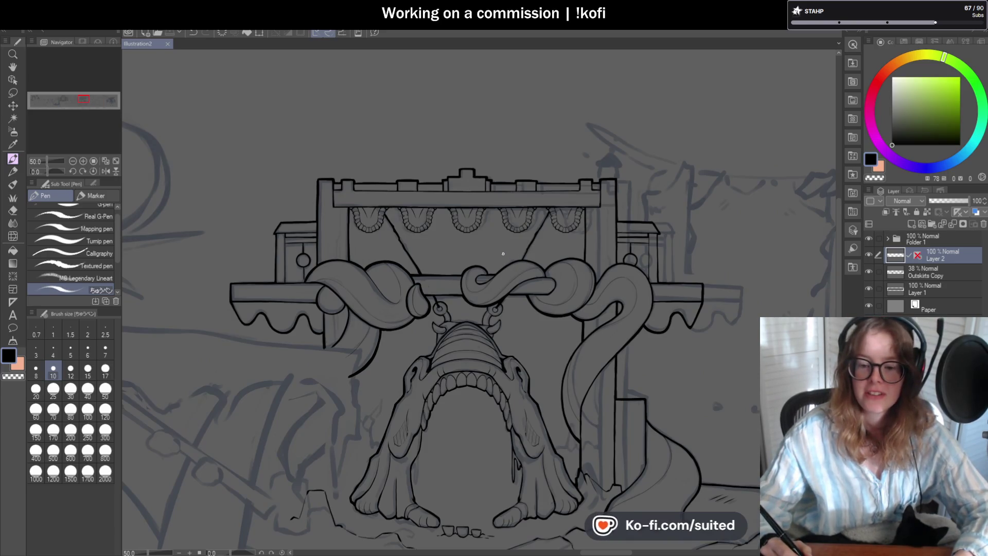
{"action": "scroll", "coordinate": [342, 220], "scroll_direction": "up", "scroll_amount": 6}
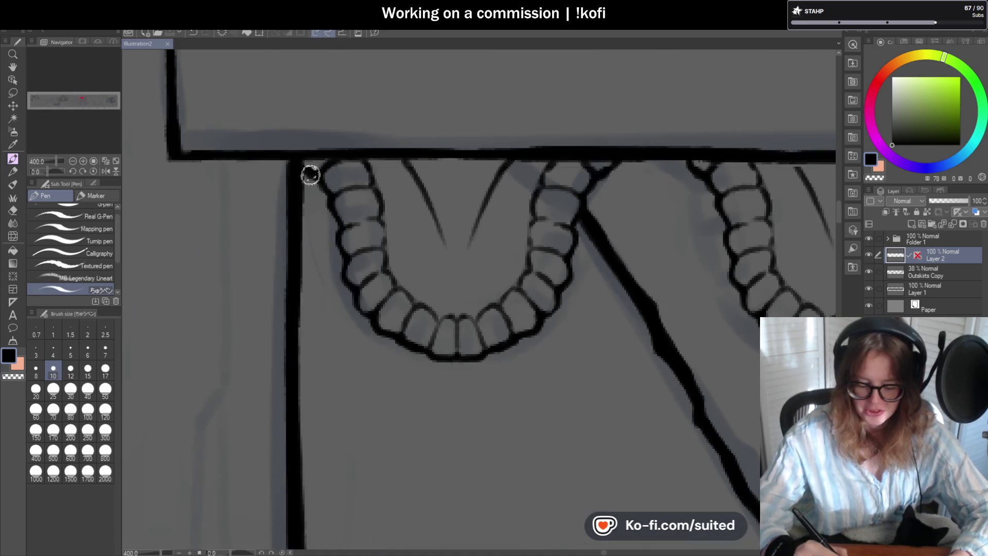
{"action": "mouse_move", "coordinate": [316, 177]}
{"action": "left_mouse_down"}
{"action": "mouse_move", "coordinate": [342, 227]}
{"action": "mouse_move", "coordinate": [338, 252]}
{"action": "mouse_move", "coordinate": [382, 329]}
{"action": "left_mouse_up"}
{"action": "scroll", "coordinate": [502, 276], "scroll_direction": "down", "scroll_amount": 3}
{"action": "scroll", "coordinate": [396, 276], "scroll_direction": "up", "scroll_amount": 3}
{"action": "mouse_move", "coordinate": [319, 249]}
{"action": "left_mouse_down"}
{"action": "mouse_move", "coordinate": [381, 287]}
{"action": "mouse_move", "coordinate": [448, 283]}
{"action": "mouse_move", "coordinate": [508, 245]}
{"action": "mouse_move", "coordinate": [516, 216]}
{"action": "mouse_move", "coordinate": [498, 192]}
{"action": "mouse_move", "coordinate": [472, 218]}
{"action": "mouse_move", "coordinate": [446, 322]}
{"action": "left_mouse_up"}
{"action": "key", "text": "ctrl+minus"}
{"action": "scroll", "coordinate": [536, 203], "scroll_direction": "up", "scroll_amount": 2}
{"action": "scroll", "coordinate": [343, 298], "scroll_direction": "down", "scroll_amount": 2}
{"action": "scroll", "coordinate": [342, 298], "scroll_direction": "down", "scroll_amount": 1}
{"action": "scroll", "coordinate": [509, 288], "scroll_direction": "up", "scroll_amount": 1}
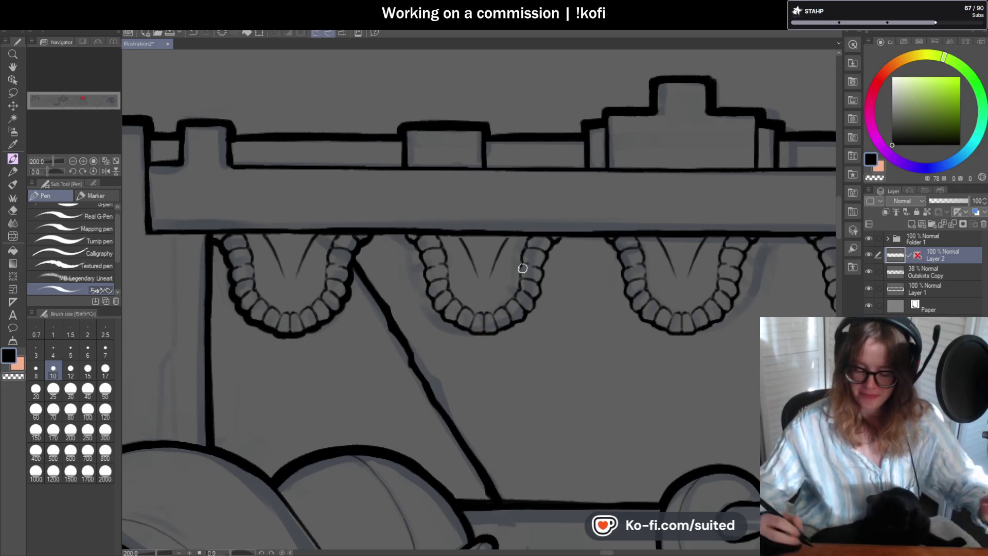
- Thicken the middle drape's left and bottom-left outlines
{"action": "scroll", "coordinate": [399, 239], "scroll_direction": "up", "scroll_amount": 4}
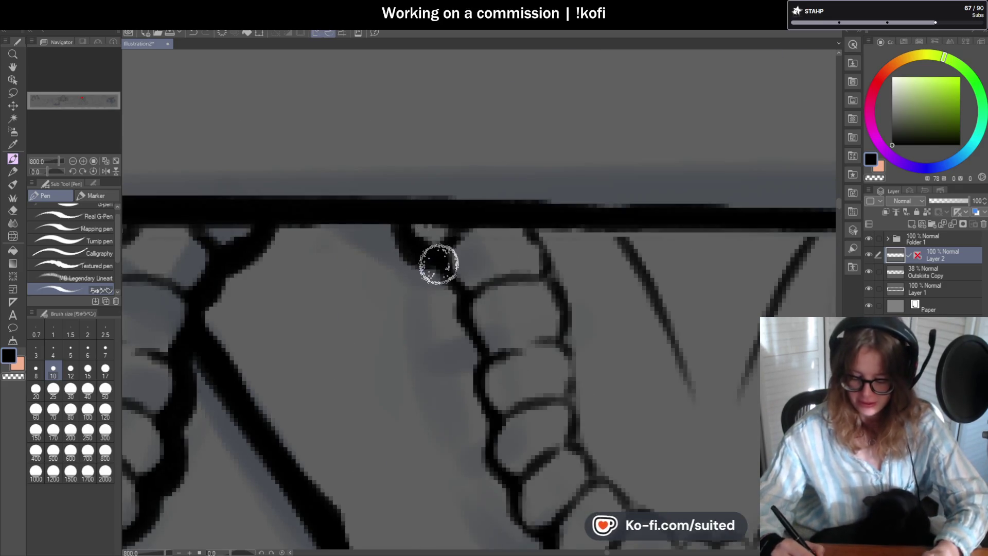
{"action": "scroll", "coordinate": [447, 277], "scroll_direction": "down", "scroll_amount": 4}
{"action": "scroll", "coordinate": [398, 207], "scroll_direction": "up", "scroll_amount": 1}
{"action": "mouse_move", "coordinate": [370, 177]}
{"action": "left_mouse_down"}
{"action": "mouse_move", "coordinate": [399, 285]}
{"action": "mouse_move", "coordinate": [422, 309]}
{"action": "left_mouse_up"}
{"action": "scroll", "coordinate": [422, 309], "scroll_direction": "down", "scroll_amount": 2}
{"action": "scroll", "coordinate": [523, 334], "scroll_direction": "up", "scroll_amount": 2}
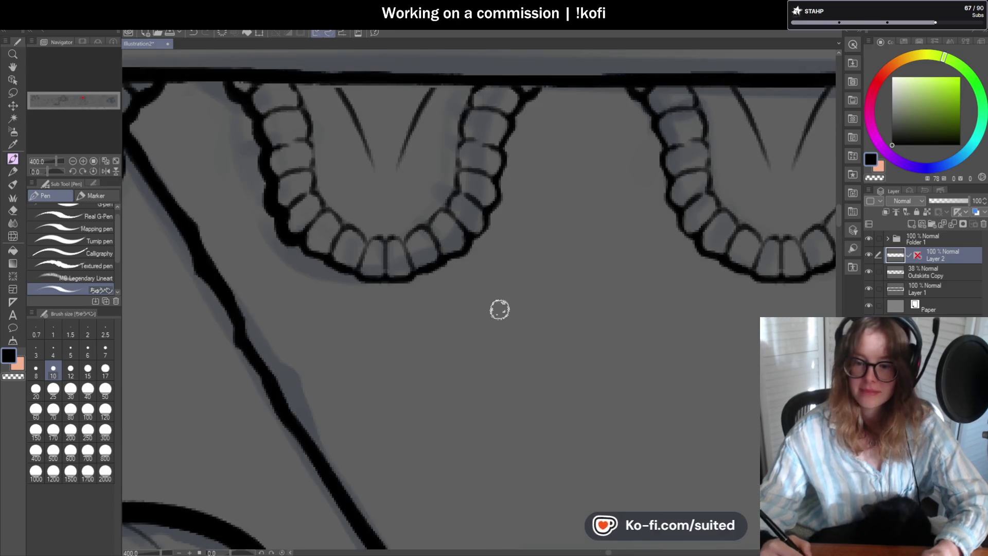
{"action": "mouse_move", "coordinate": [298, 248]}
{"action": "left_mouse_down"}
{"action": "mouse_move", "coordinate": [366, 283]}
{"action": "mouse_move", "coordinate": [439, 264]}
{"action": "mouse_move", "coordinate": [432, 273]}
{"action": "mouse_move", "coordinate": [486, 231]}
{"action": "mouse_move", "coordinate": [507, 138]}
{"action": "mouse_move", "coordinate": [527, 98]}
{"action": "mouse_move", "coordinate": [546, 88]}
{"action": "left_mouse_up"}
- Thicken the next scalloped drape's outline and left edge
{"action": "key", "text": "ctrl+alt+0"}
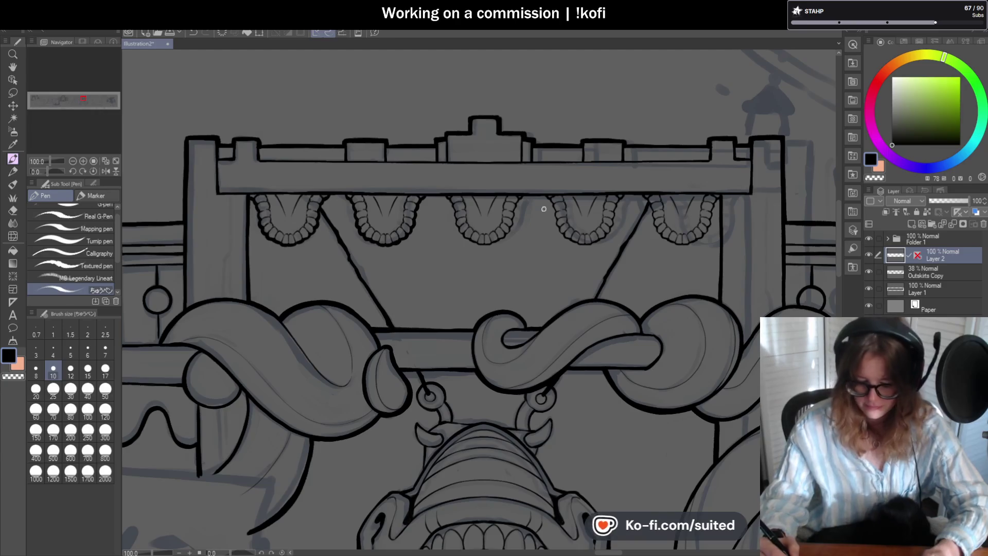
{"action": "key", "text": "ctrl+minus"}
{"action": "key", "text": "ctrl+minus"}
{"action": "key", "text": "ctrl+minus"}
{"action": "key", "text": "ctrl+plus"}
{"action": "key", "text": "ctrl+plus"}
{"action": "key", "text": "ctrl+plus"}
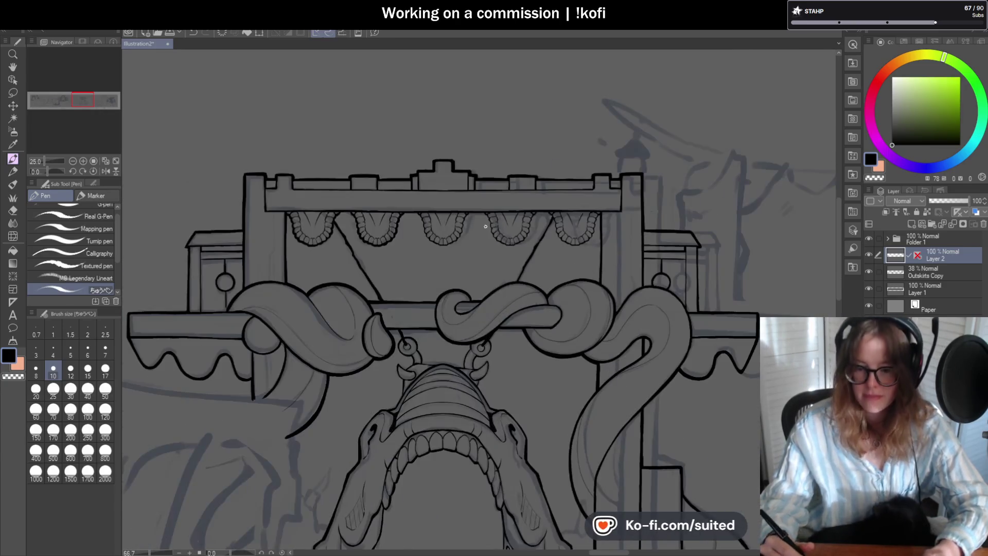
{"action": "scroll", "coordinate": [434, 186], "scroll_direction": "up", "scroll_amount": 1}
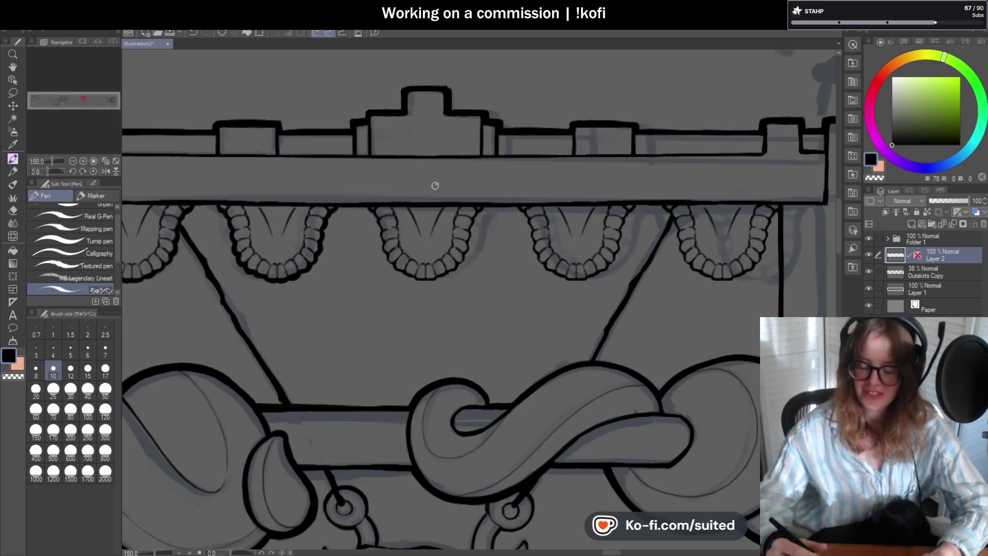
{"action": "scroll", "coordinate": [362, 205], "scroll_direction": "up", "scroll_amount": 3}
{"action": "mouse_move", "coordinate": [360, 200]}
{"action": "left_mouse_down"}
{"action": "mouse_move", "coordinate": [390, 225]}
{"action": "mouse_move", "coordinate": [417, 345]}
{"action": "left_mouse_up"}
{"action": "scroll", "coordinate": [494, 348], "scroll_direction": "down", "scroll_amount": 3}
{"action": "scroll", "coordinate": [464, 293], "scroll_direction": "up", "scroll_amount": 3}
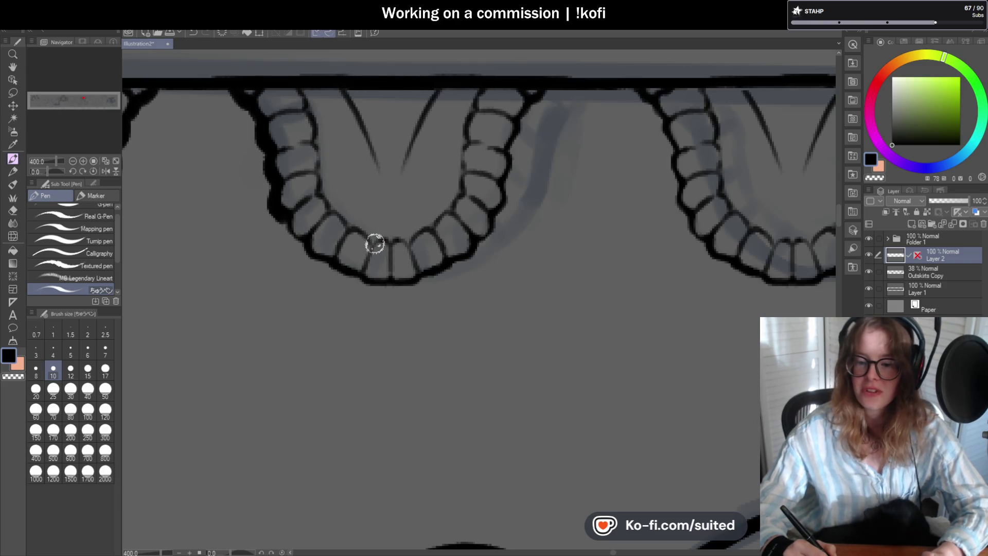
{"action": "mouse_move", "coordinate": [288, 221]}
{"action": "left_mouse_down"}
{"action": "mouse_move", "coordinate": [309, 260]}
{"action": "mouse_move", "coordinate": [338, 276]}
{"action": "mouse_move", "coordinate": [390, 284]}
{"action": "mouse_move", "coordinate": [441, 272]}
{"action": "mouse_move", "coordinate": [457, 255]}
{"action": "left_mouse_up"}
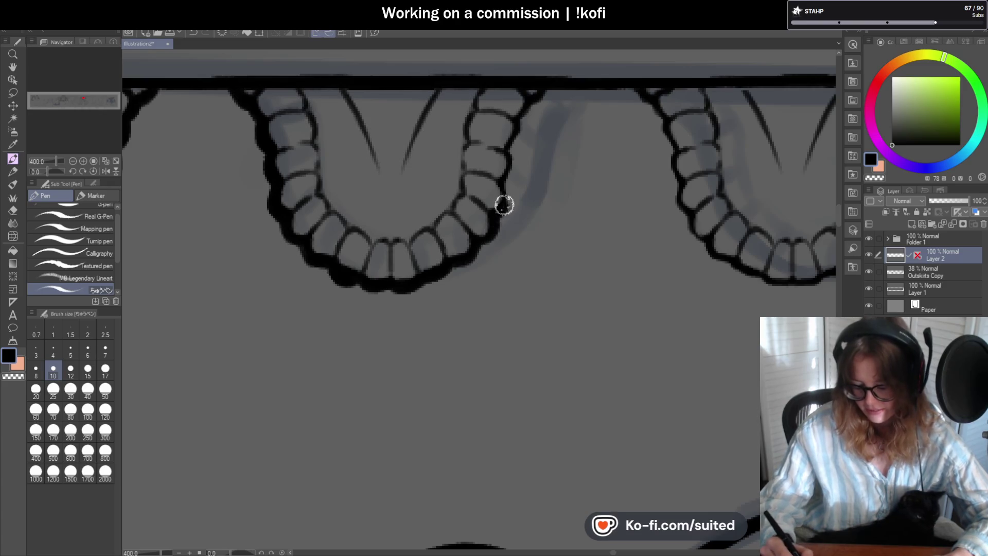
{"action": "scroll", "coordinate": [502, 208], "scroll_direction": "down", "scroll_amount": 3}
{"action": "scroll", "coordinate": [497, 213], "scroll_direction": "up", "scroll_amount": 3}
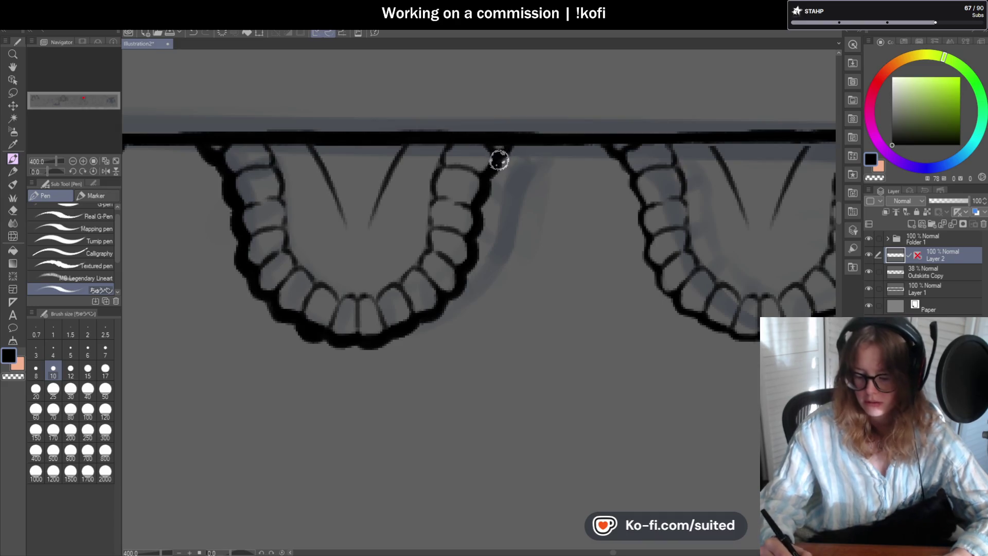
{"action": "scroll", "coordinate": [530, 225], "scroll_direction": "down", "scroll_amount": 5}
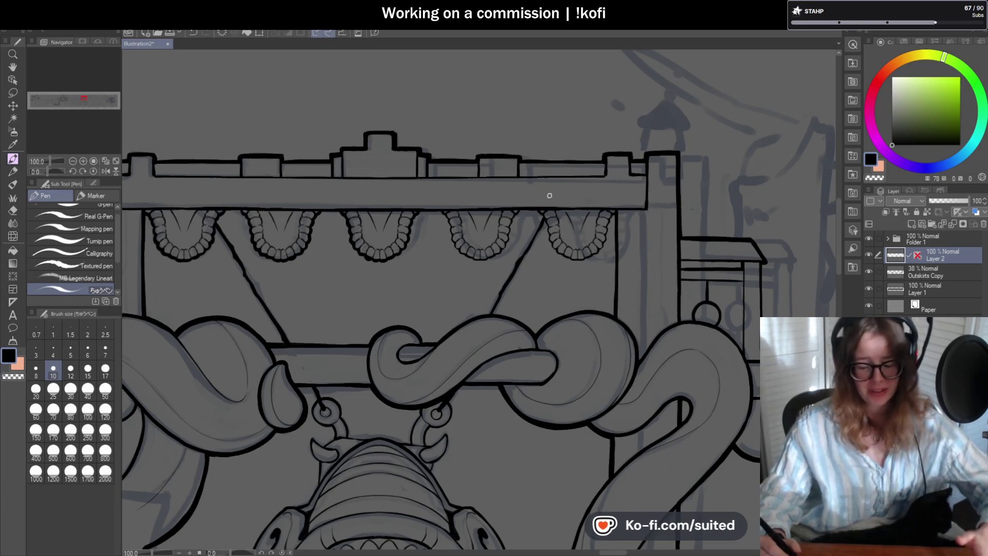
{"action": "scroll", "coordinate": [482, 202], "scroll_direction": "up", "scroll_amount": 5}
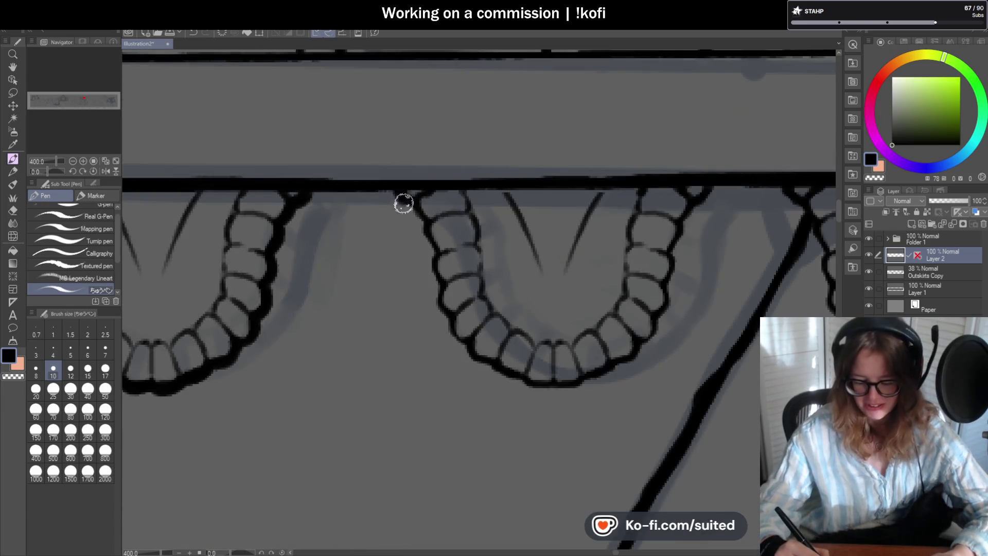
- Thicken the next drape's left edge and the lower, bottom and right outlines of its teeth
{"action": "mouse_move", "coordinate": [420, 210]}
{"action": "left_mouse_down"}
{"action": "mouse_move", "coordinate": [449, 320]}
{"action": "mouse_move", "coordinate": [471, 355]}
{"action": "left_mouse_up"}
{"action": "scroll", "coordinate": [476, 329], "scroll_direction": "down", "scroll_amount": 4}
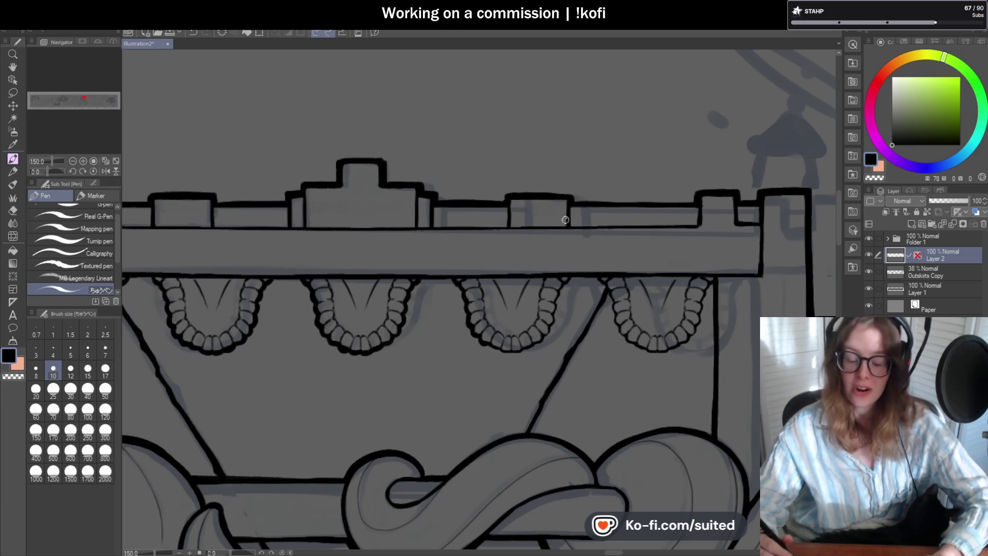
{"action": "scroll", "coordinate": [533, 330], "scroll_direction": "up", "scroll_amount": 5}
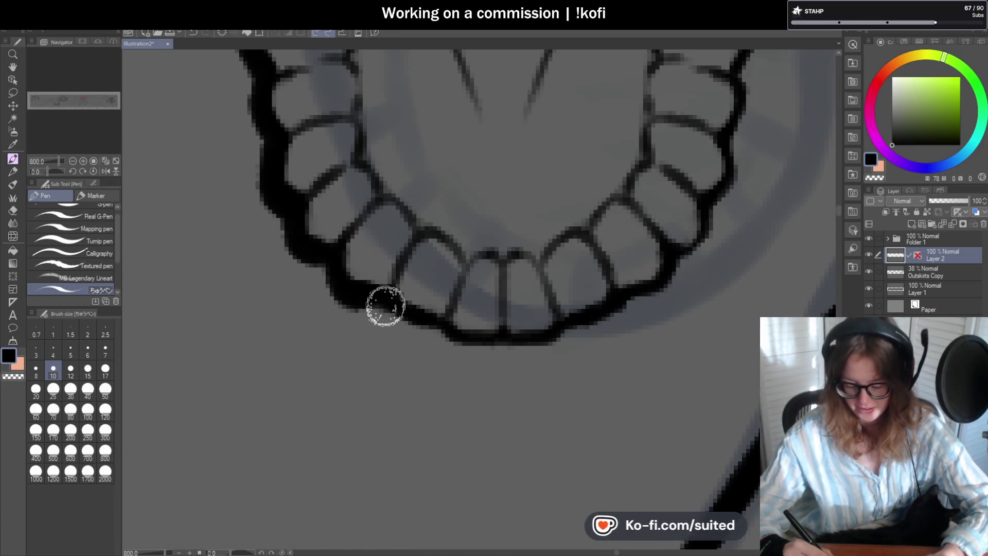
{"action": "left_click_drag", "start_coordinate": [380, 302], "coordinate": [443, 324]}
{"action": "mouse_move", "coordinate": [532, 338]}
{"action": "left_mouse_down"}
{"action": "mouse_move", "coordinate": [570, 326]}
{"action": "mouse_move", "coordinate": [447, 335]}
{"action": "mouse_move", "coordinate": [535, 344]}
{"action": "left_mouse_up"}
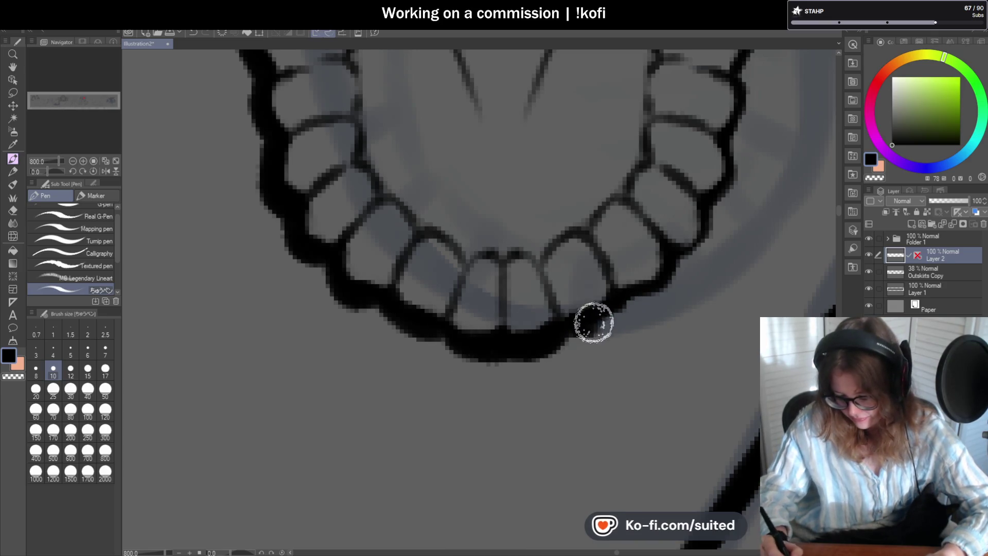
{"action": "key", "text": "ctrl+minus"}
{"action": "scroll", "coordinate": [624, 243], "scroll_direction": "up", "scroll_amount": 3}
{"action": "mouse_move", "coordinate": [584, 169]}
{"action": "left_mouse_down"}
{"action": "mouse_move", "coordinate": [541, 203]}
{"action": "mouse_move", "coordinate": [485, 363]}
{"action": "left_mouse_up"}
- Ink the drape's right side and darken the left outlines of the teeth
{"action": "key", "text": "ctrl+minus"}
{"action": "scroll", "coordinate": [535, 272], "scroll_direction": "up", "scroll_amount": 2}
{"action": "left_click_drag", "start_coordinate": [535, 273], "coordinate": [491, 332]}
{"action": "scroll", "coordinate": [692, 303], "scroll_direction": "down", "scroll_amount": 3}
{"action": "scroll", "coordinate": [443, 230], "scroll_direction": "up", "scroll_amount": 5}
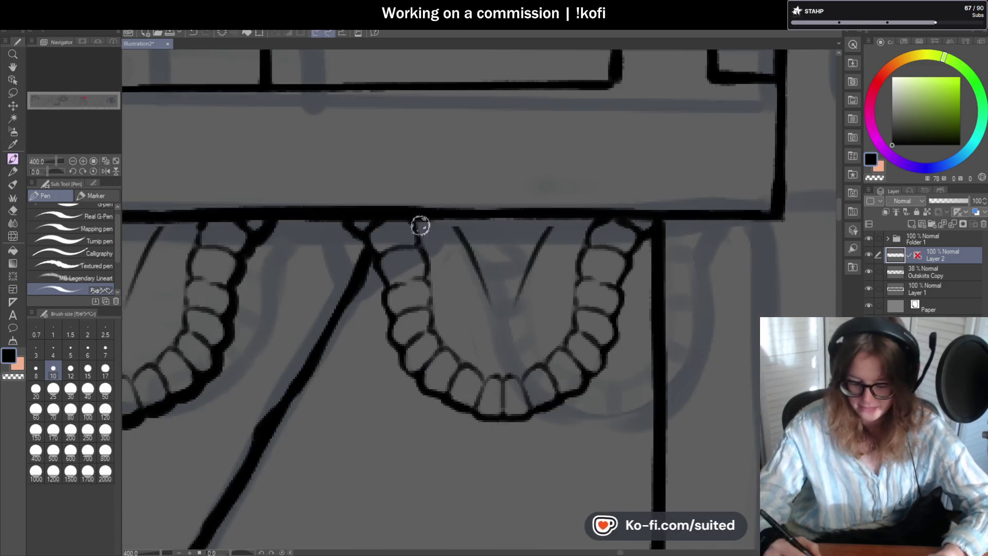
{"action": "mouse_move", "coordinate": [333, 222]}
{"action": "left_mouse_down"}
{"action": "mouse_move", "coordinate": [381, 257]}
{"action": "mouse_move", "coordinate": [398, 288]}
{"action": "mouse_move", "coordinate": [399, 326]}
{"action": "mouse_move", "coordinate": [438, 419]}
{"action": "left_mouse_up"}
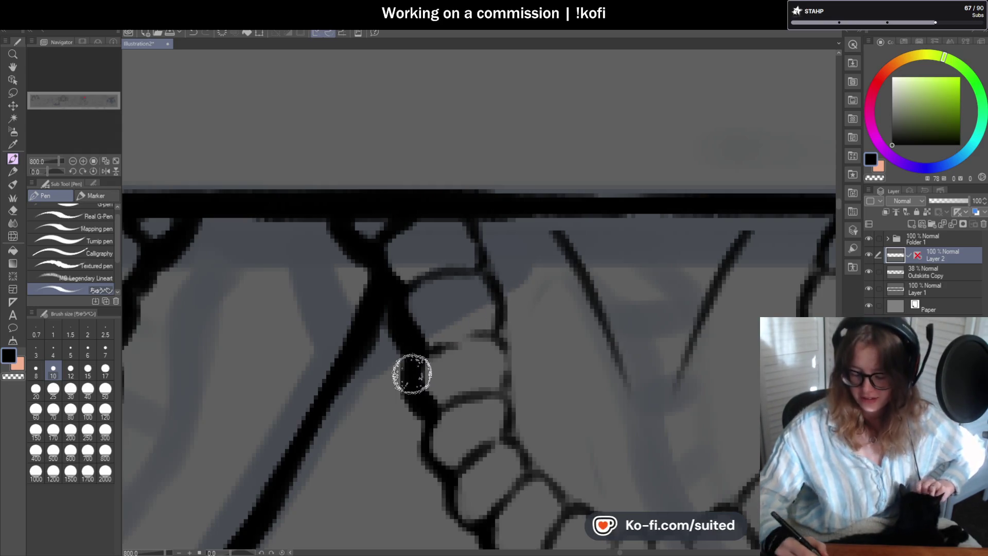
{"action": "left_click_drag", "start_coordinate": [838, 202], "coordinate": [839, 206]}
{"action": "mouse_move", "coordinate": [409, 196]}
{"action": "left_mouse_down"}
{"action": "mouse_move", "coordinate": [441, 283]}
{"action": "mouse_move", "coordinate": [499, 327]}
{"action": "mouse_move", "coordinate": [500, 366]}
{"action": "mouse_move", "coordinate": [602, 398]}
{"action": "left_mouse_up"}
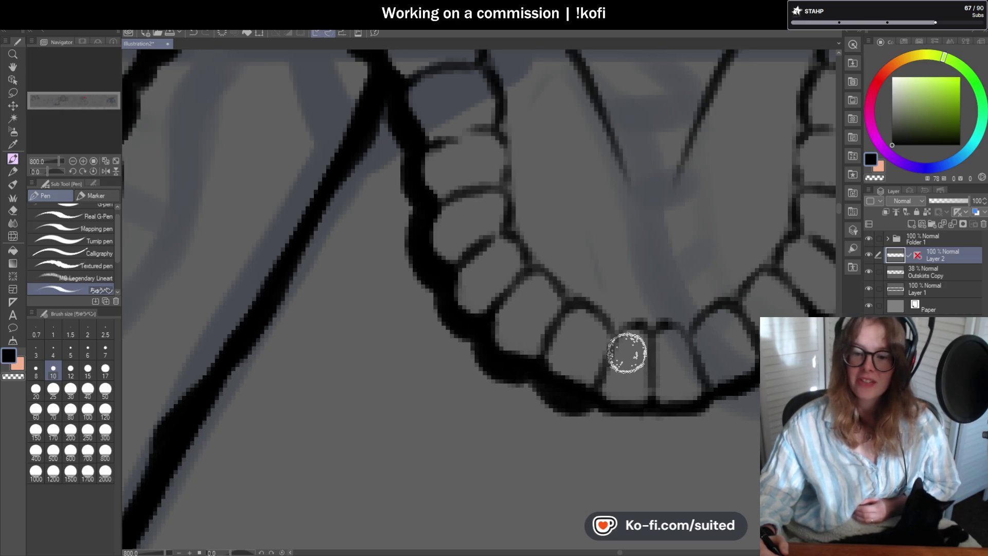
- Thicken the last drape's bottom, lower-right and right outlines, then zoom out
{"action": "left_click_drag", "start_coordinate": [628, 415], "coordinate": [716, 394]}
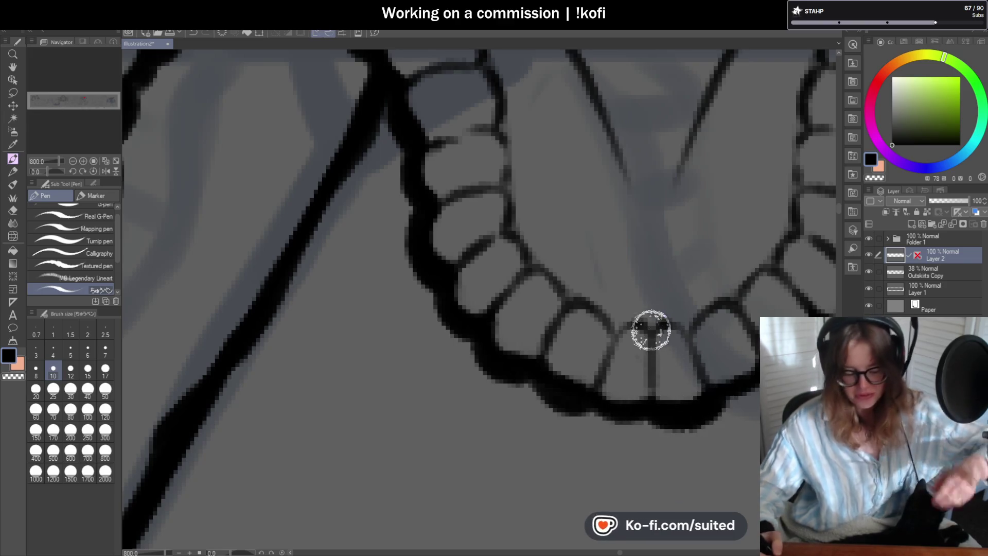
{"action": "scroll", "coordinate": [679, 320], "scroll_direction": "down", "scroll_amount": 5}
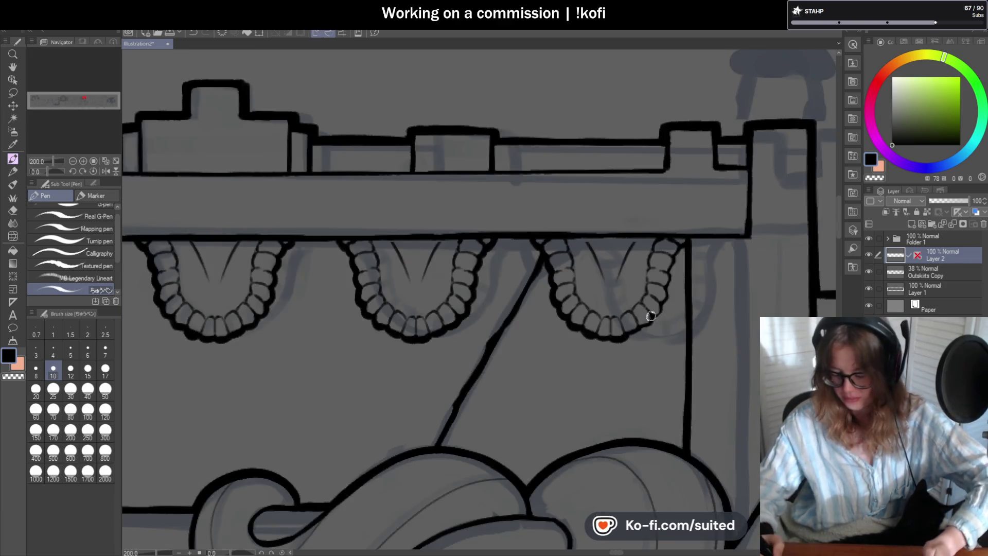
{"action": "scroll", "coordinate": [652, 318], "scroll_direction": "up", "scroll_amount": 5}
{"action": "mouse_move", "coordinate": [613, 353]}
{"action": "left_mouse_down"}
{"action": "mouse_move", "coordinate": [662, 327]}
{"action": "mouse_move", "coordinate": [710, 267]}
{"action": "left_mouse_up"}
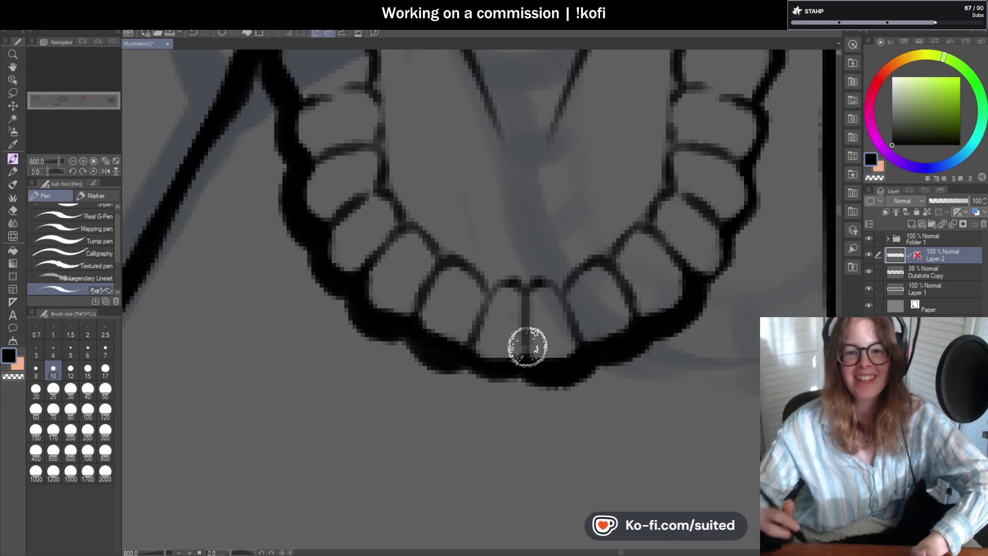
{"action": "scroll", "coordinate": [528, 345], "scroll_direction": "down", "scroll_amount": 5}
{"action": "scroll", "coordinate": [580, 382], "scroll_direction": "up", "scroll_amount": 5}
{"action": "mouse_move", "coordinate": [570, 399]}
{"action": "left_mouse_down"}
{"action": "mouse_move", "coordinate": [597, 267]}
{"action": "mouse_move", "coordinate": [615, 254]}
{"action": "mouse_move", "coordinate": [609, 221]}
{"action": "mouse_move", "coordinate": [628, 159]}
{"action": "mouse_move", "coordinate": [669, 110]}
{"action": "left_mouse_up"}
{"action": "scroll", "coordinate": [640, 237], "scroll_direction": "down", "scroll_amount": 6}
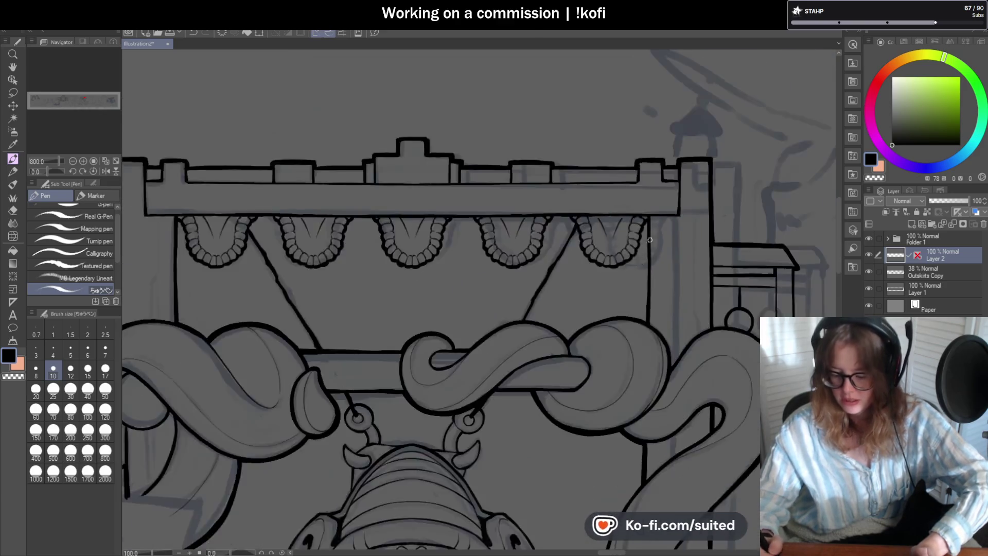
{"action": "scroll", "coordinate": [646, 242], "scroll_direction": "down", "scroll_amount": 1}
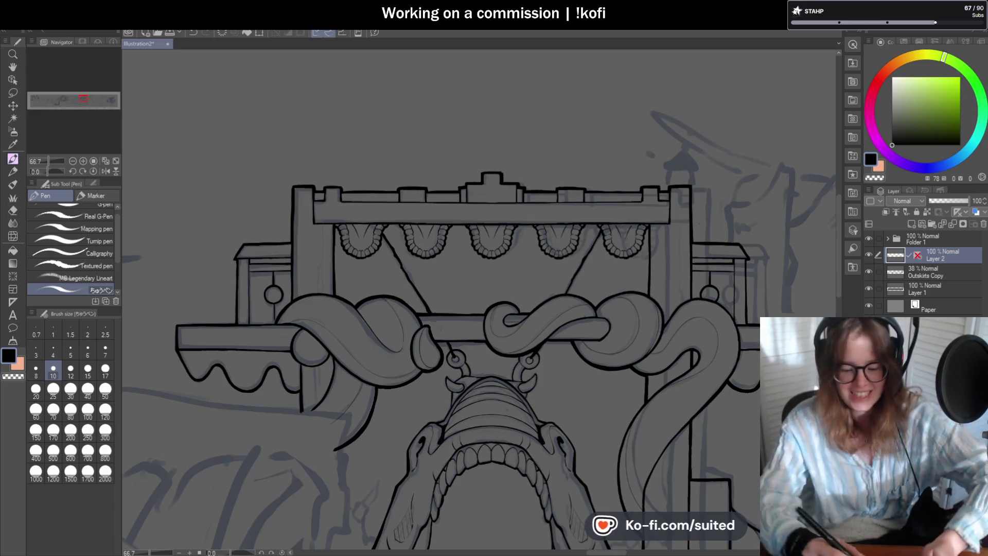
{"action": "scroll", "coordinate": [523, 308], "scroll_direction": "down", "scroll_amount": 2}
{"action": "scroll", "coordinate": [523, 308], "scroll_direction": "down", "scroll_amount": 3}
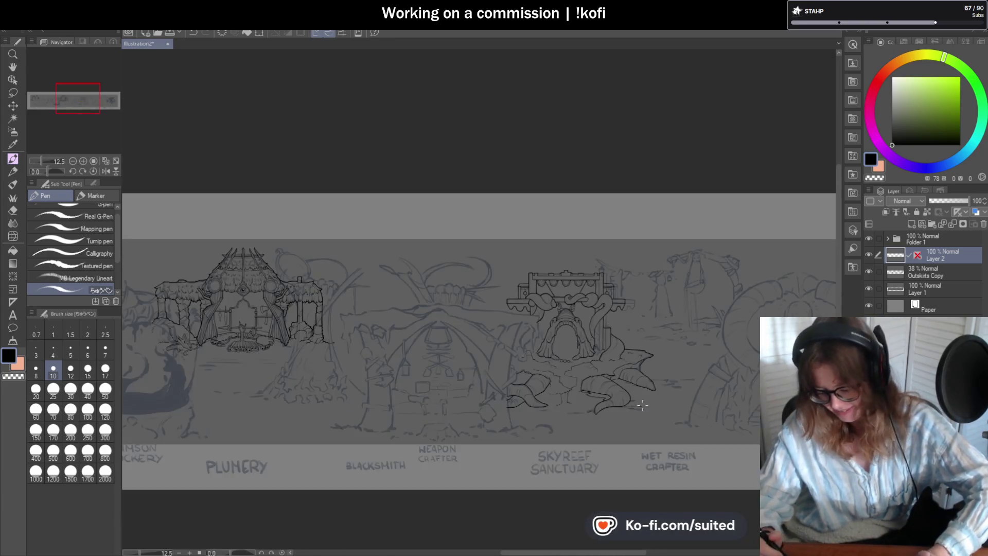
- Draw thin ground lines extending right from the tentacle's tail, redrawing the overlong first one
{"action": "scroll", "coordinate": [596, 266], "scroll_direction": "up", "scroll_amount": 3}
{"action": "scroll", "coordinate": [596, 266], "scroll_direction": "up", "scroll_amount": 4}
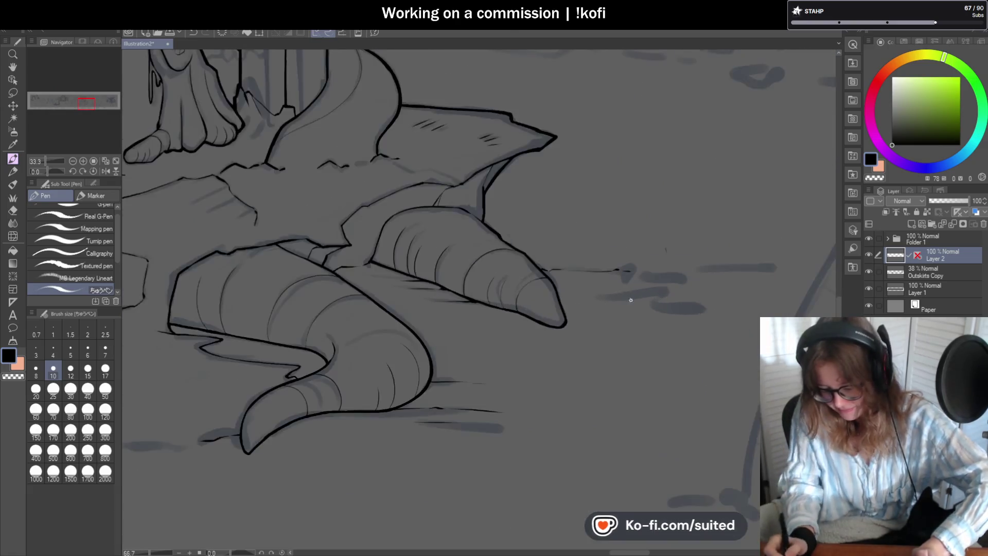
{"action": "left_click_drag", "start_coordinate": [521, 293], "coordinate": [697, 305]}
{"action": "key", "text": "ctrl+z"}
{"action": "left_click_drag", "start_coordinate": [616, 298], "coordinate": [695, 302]}
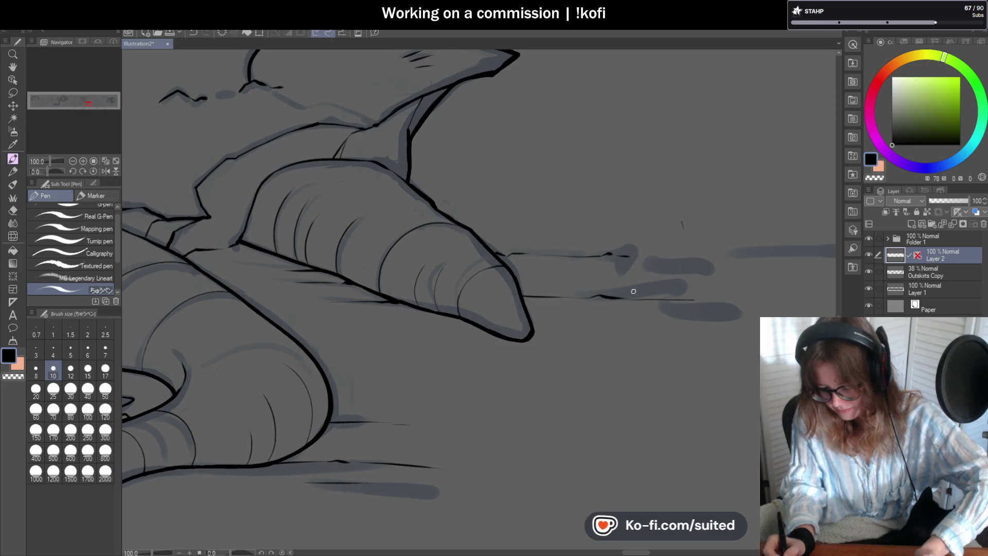
{"action": "scroll", "coordinate": [518, 291], "scroll_direction": "up", "scroll_amount": 3}
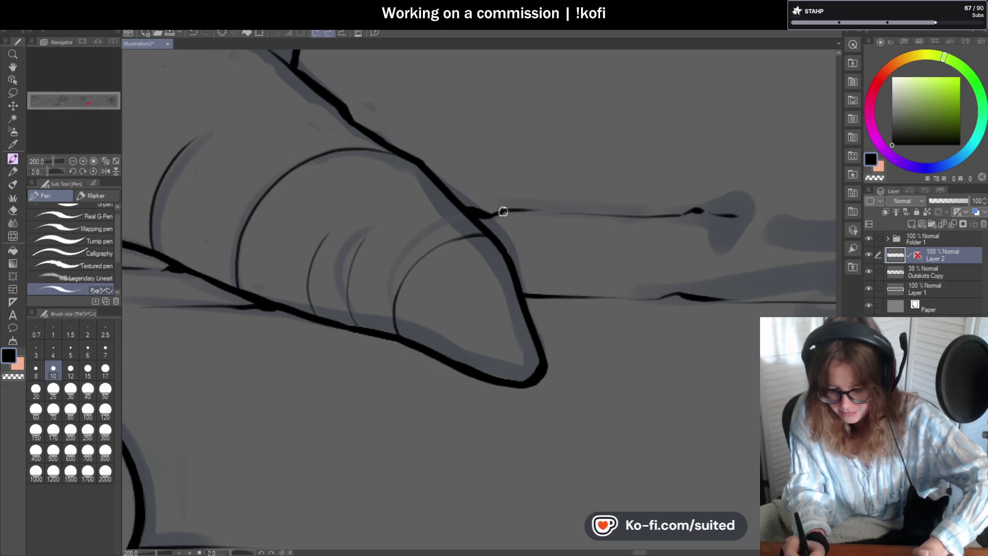
{"action": "scroll", "coordinate": [689, 232], "scroll_direction": "down", "scroll_amount": 3}
{"action": "scroll", "coordinate": [721, 239], "scroll_direction": "up", "scroll_amount": 2}
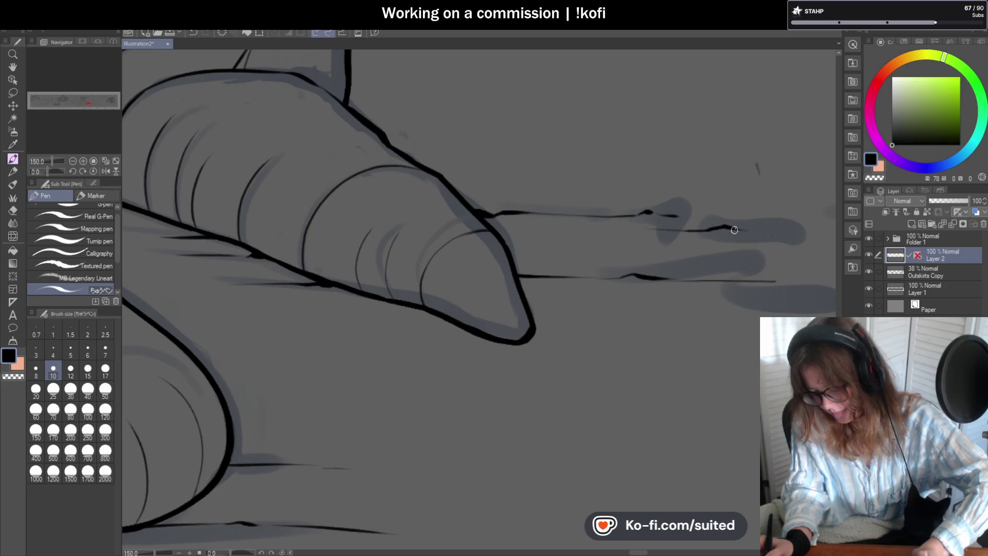
{"action": "left_click_drag", "start_coordinate": [734, 230], "coordinate": [786, 231]}
{"action": "scroll", "coordinate": [669, 241], "scroll_direction": "down", "scroll_amount": 5}
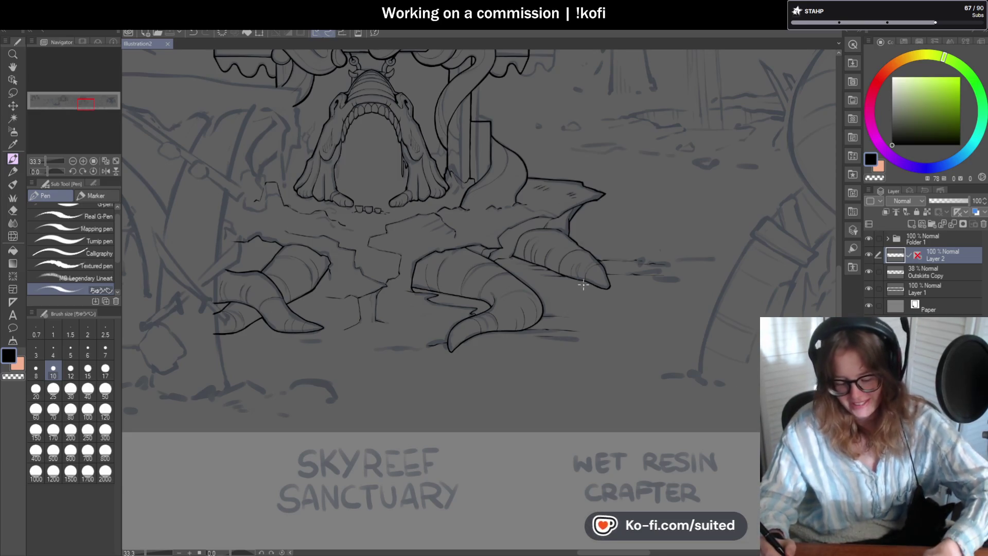
{"action": "scroll", "coordinate": [664, 211], "scroll_direction": "down", "scroll_amount": 1}
- Replace a thin straight crack across the ground with a hooked crack between the ridged tentacles
{"action": "scroll", "coordinate": [449, 314], "scroll_direction": "up", "scroll_amount": 4}
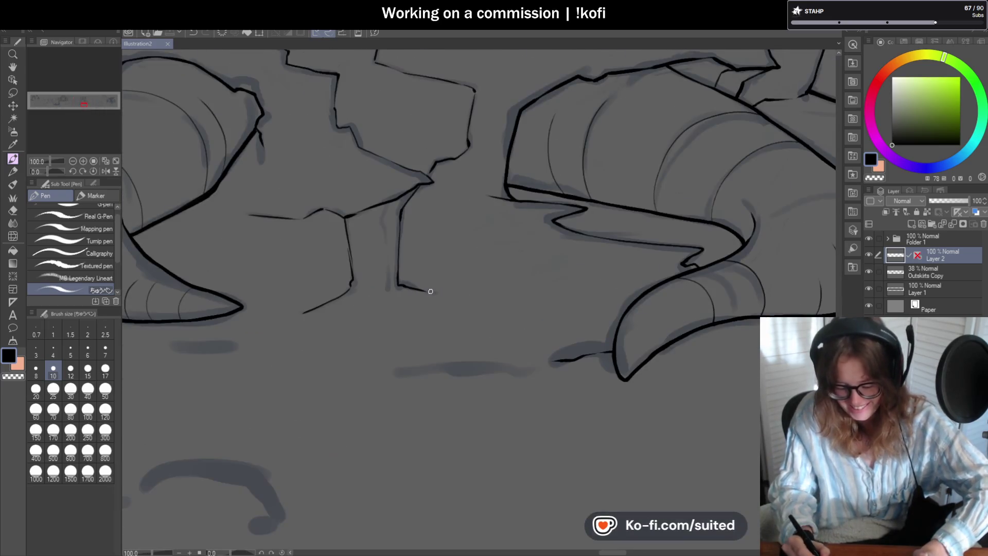
{"action": "left_click_drag", "start_coordinate": [445, 292], "coordinate": [561, 289]}
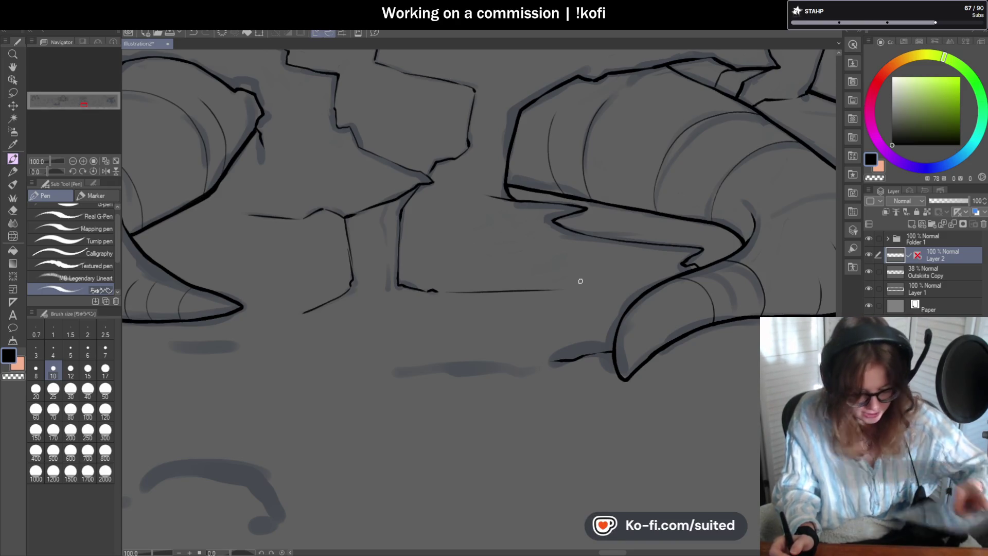
{"action": "key", "text": "c"}
{"action": "left_click_drag", "start_coordinate": [441, 291], "coordinate": [554, 291]}
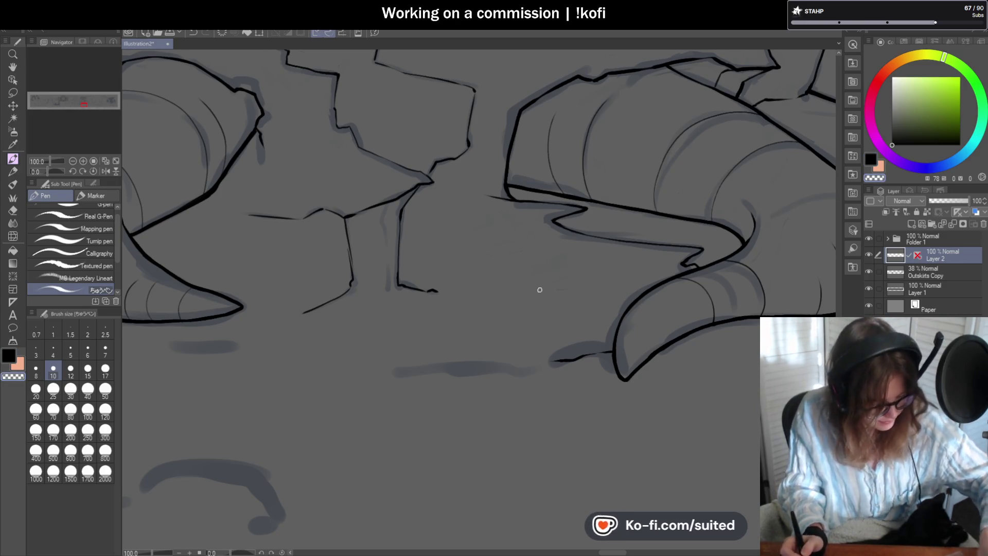
{"action": "key", "text": "c"}
{"action": "mouse_move", "coordinate": [438, 291]}
{"action": "left_mouse_down"}
{"action": "mouse_move", "coordinate": [542, 334]}
{"action": "mouse_move", "coordinate": [496, 353]}
{"action": "left_mouse_up"}
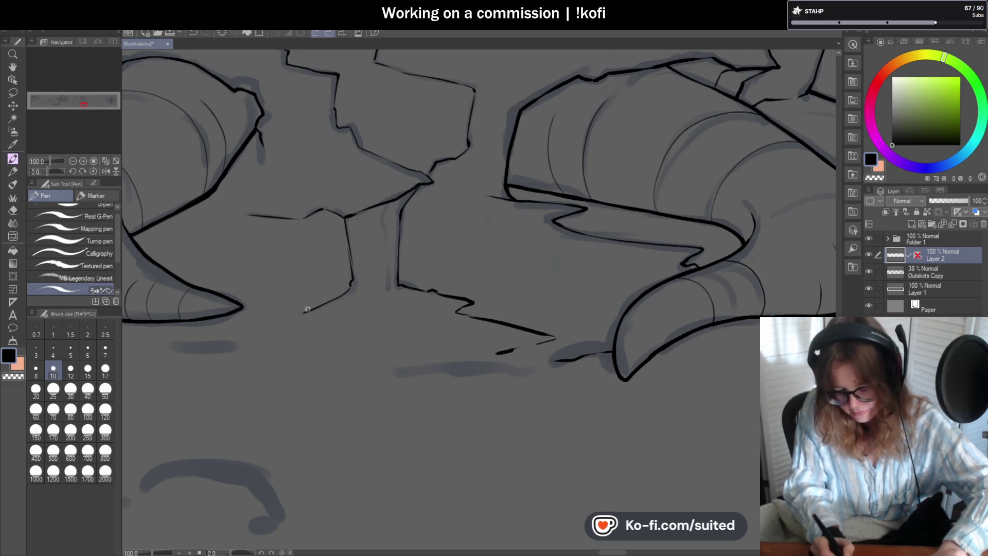
- Ink another crack in the ground below the stage, then view the whole canvas
{"action": "mouse_move", "coordinate": [302, 312]}
{"action": "left_mouse_down"}
{"action": "mouse_move", "coordinate": [307, 341]}
{"action": "mouse_move", "coordinate": [298, 355]}
{"action": "left_mouse_up"}
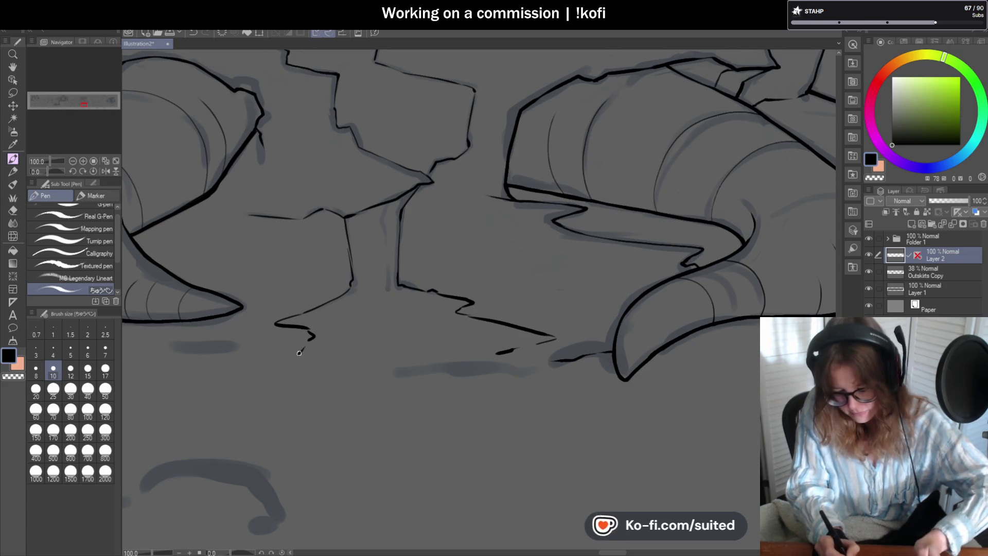
{"action": "key", "text": "ctrl+minus"}
{"action": "key", "text": "ctrl+minus"}
{"action": "key", "text": "ctrl+minus"}
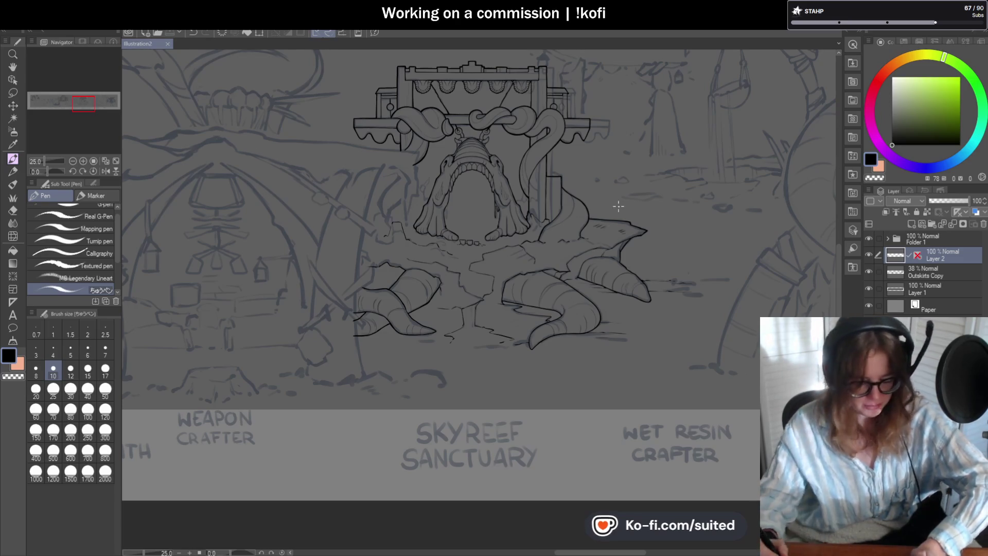
{"action": "scroll", "coordinate": [570, 357], "scroll_direction": "up", "scroll_amount": 4}
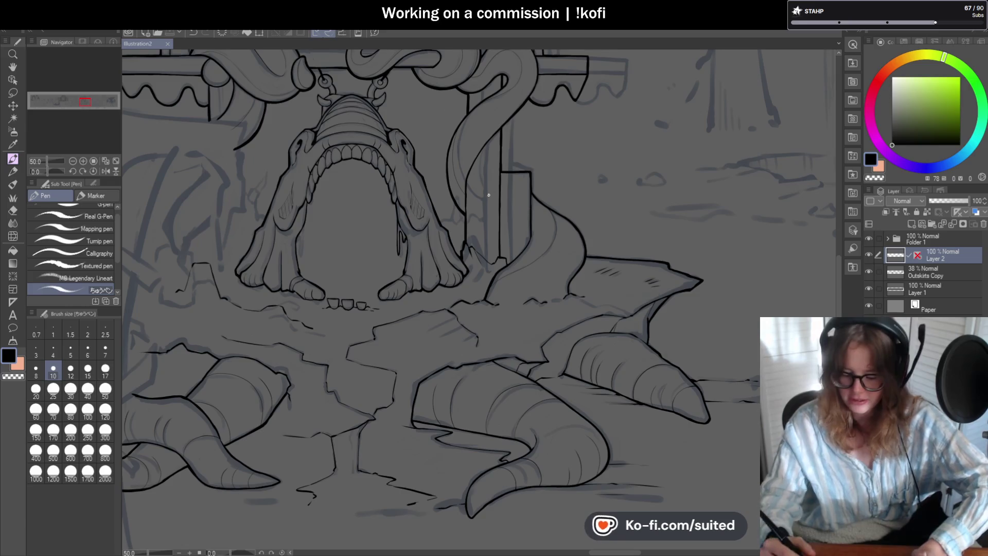
- Draw two thin contour curves down the tentacle beside the right pillar
{"action": "scroll", "coordinate": [504, 124], "scroll_direction": "up", "scroll_amount": 5}
{"action": "left_click_drag", "start_coordinate": [428, 181], "coordinate": [459, 272]}
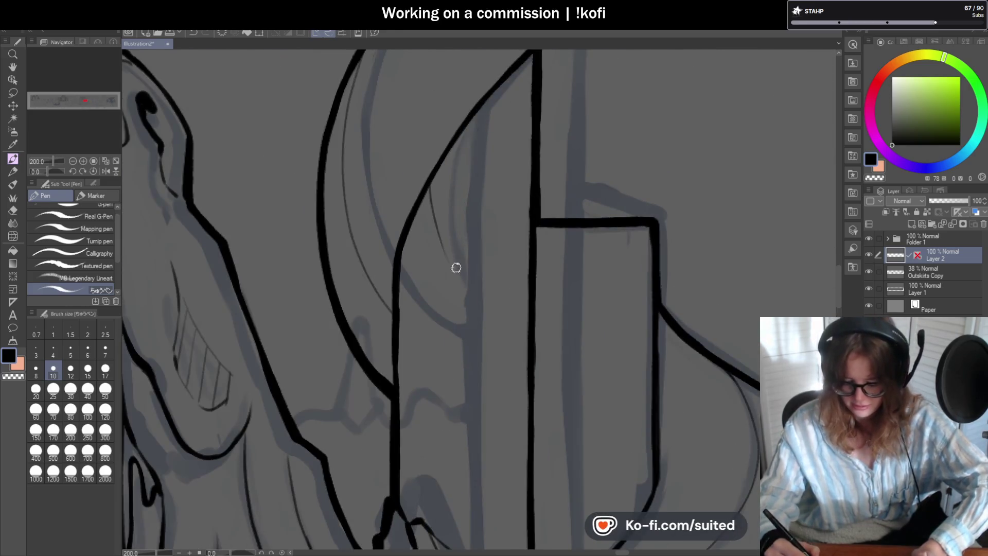
{"action": "mouse_move", "coordinate": [431, 189]}
{"action": "left_mouse_down"}
{"action": "mouse_move", "coordinate": [446, 260]}
{"action": "mouse_move", "coordinate": [524, 319]}
{"action": "left_mouse_up"}
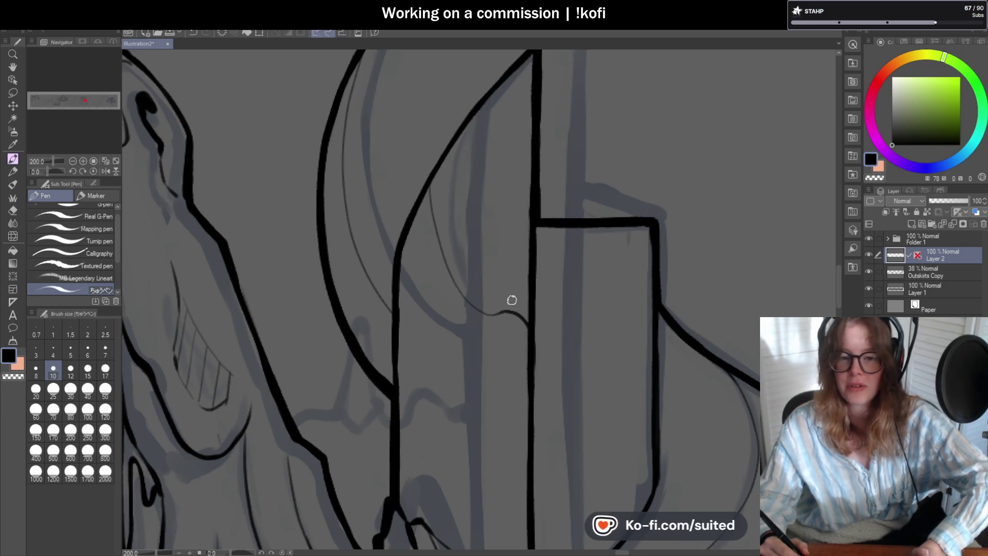
{"action": "key", "text": "ctrl+alt+0"}
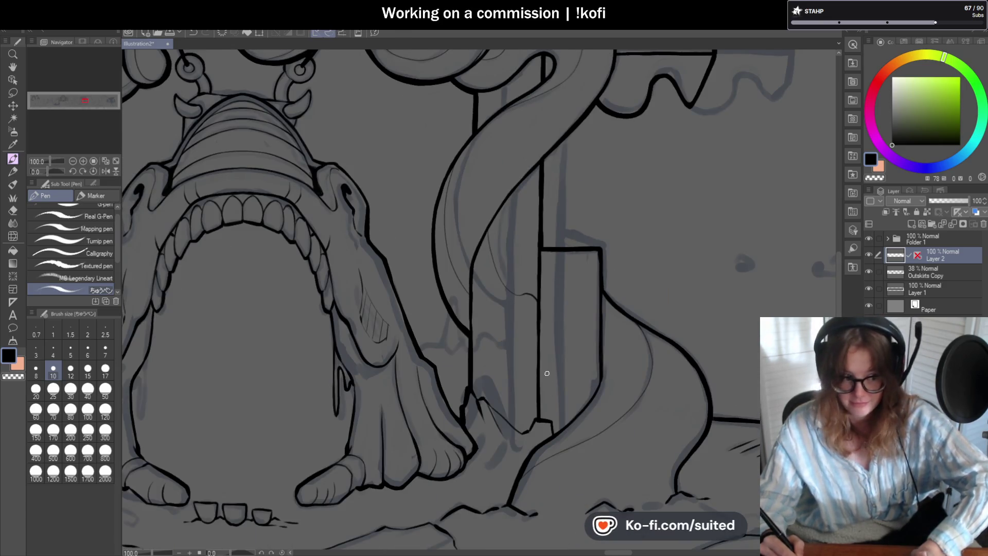
{"action": "key", "text": "ctrl+minus"}
{"action": "key", "text": "ctrl+plus"}
{"action": "key", "text": "ctrl+plus"}
{"action": "key", "text": "ctrl+plus"}
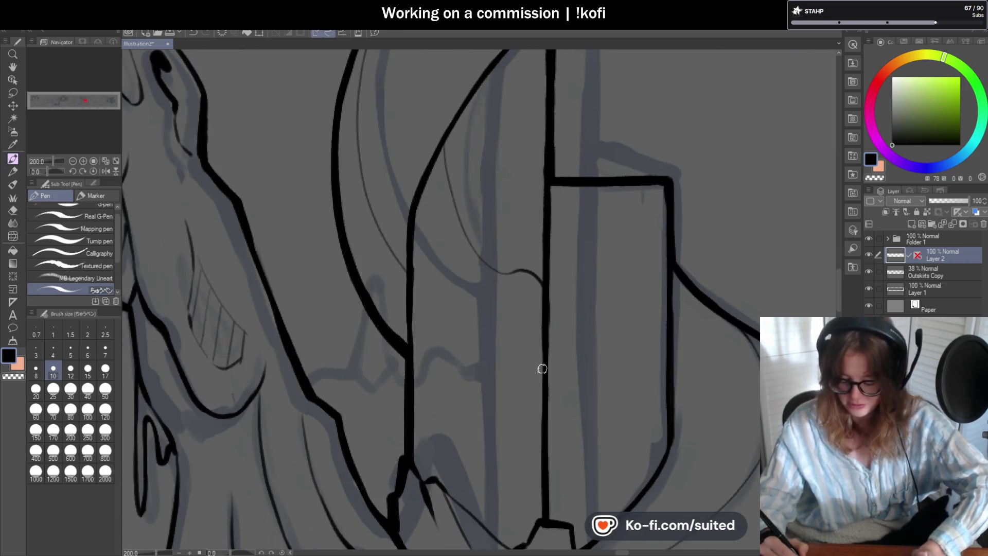
- Add two more thin wavy curves further along and lower on the tentacle
{"action": "mouse_move", "coordinate": [525, 304]}
{"action": "left_mouse_down"}
{"action": "mouse_move", "coordinate": [421, 269]}
{"action": "mouse_move", "coordinate": [418, 211]}
{"action": "left_mouse_up"}
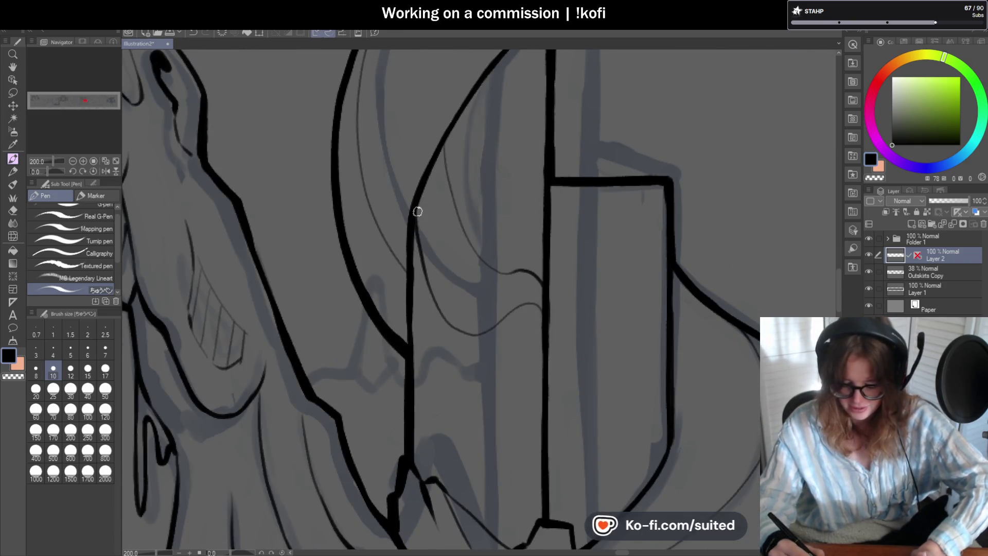
{"action": "key", "text": "ctrl+0"}
{"action": "key", "text": "ctrl+plus"}
{"action": "key", "text": "ctrl+plus"}
{"action": "left_click_drag", "start_coordinate": [547, 307], "coordinate": [425, 346]}
{"action": "key", "text": "ctrl+minus"}
{"action": "key", "text": "ctrl+minus"}
{"action": "key", "text": "ctrl+minus"}
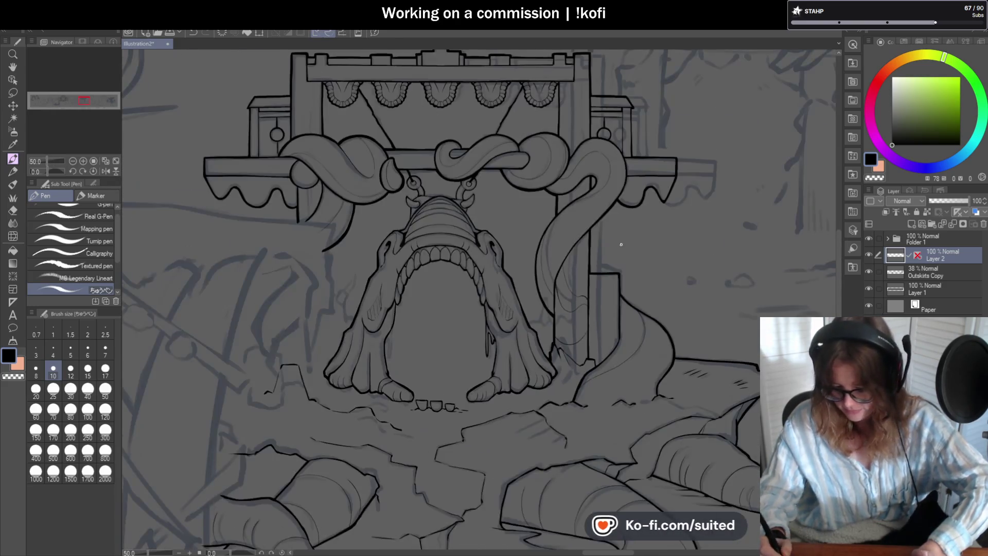
{"action": "key", "text": "ctrl+0"}
- Draw thin curved lines down the top and edge of the stall's right pillar
{"action": "key", "text": "ctrl+plus"}
{"action": "key", "text": "ctrl+plus"}
{"action": "key", "text": "ctrl+plus"}
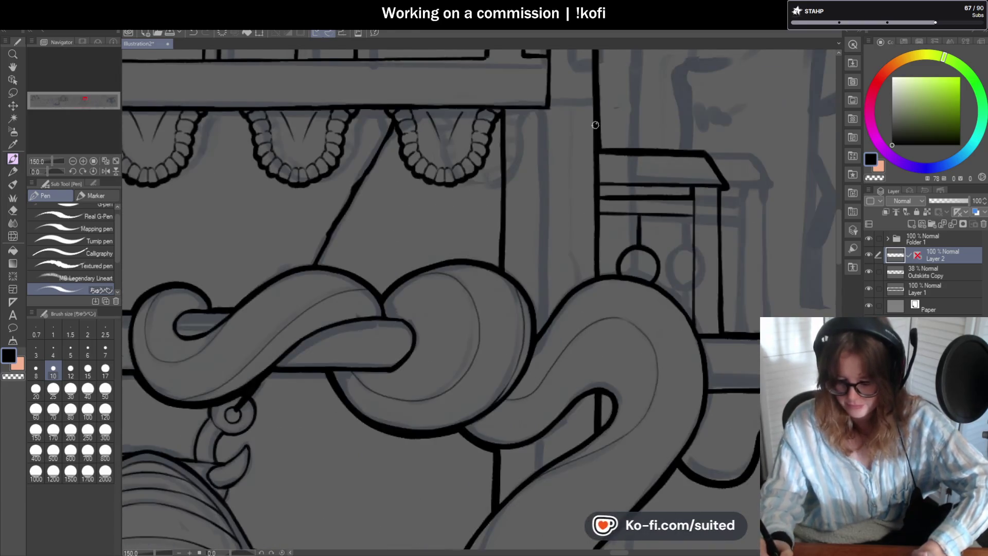
{"action": "left_click_drag", "start_coordinate": [583, 142], "coordinate": [510, 212]}
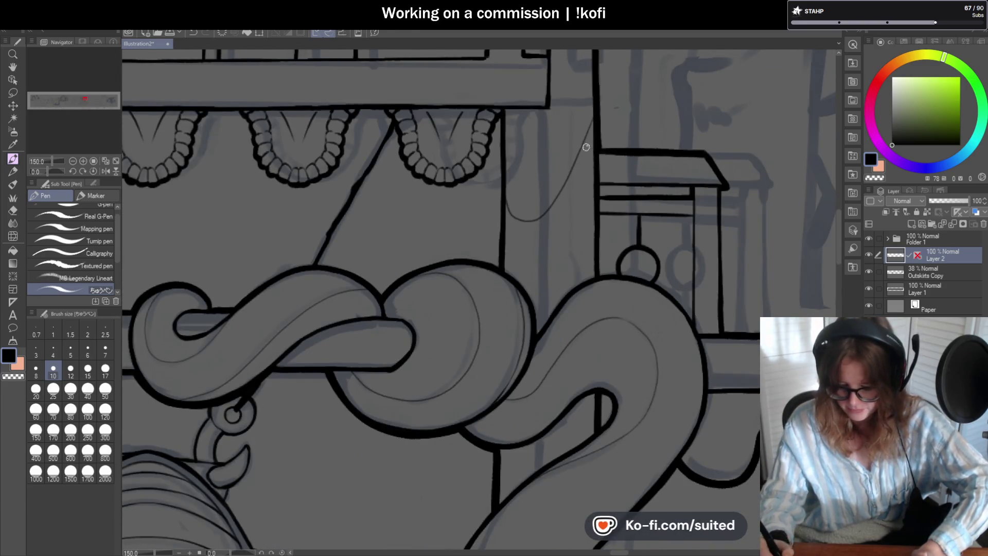
{"action": "left_click_drag", "start_coordinate": [597, 164], "coordinate": [571, 236]}
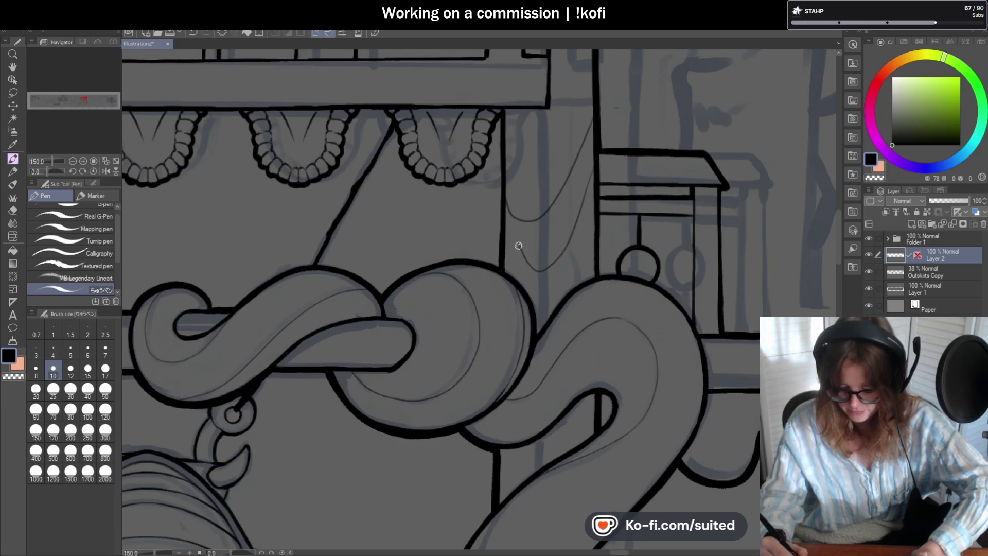
{"action": "key", "text": "ctrl+minus"}
{"action": "key", "text": "ctrl+minus"}
{"action": "key", "text": "ctrl+minus"}
{"action": "key", "text": "ctrl+plus"}
{"action": "key", "text": "ctrl+plus"}
{"action": "key", "text": "ctrl+plus"}
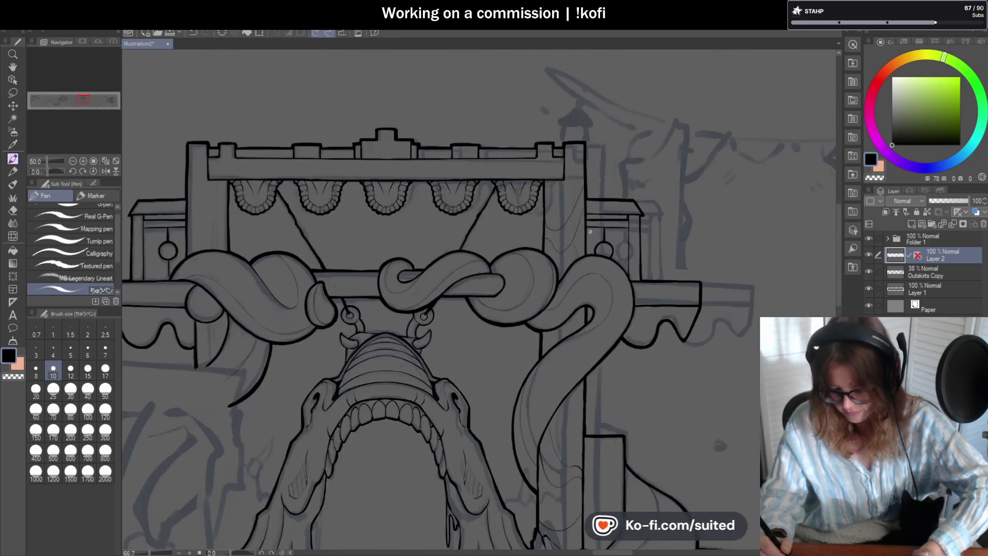
{"action": "mouse_move", "coordinate": [585, 161]}
{"action": "left_mouse_down"}
{"action": "mouse_move", "coordinate": [529, 304]}
{"action": "mouse_move", "coordinate": [475, 276]}
{"action": "left_mouse_up"}
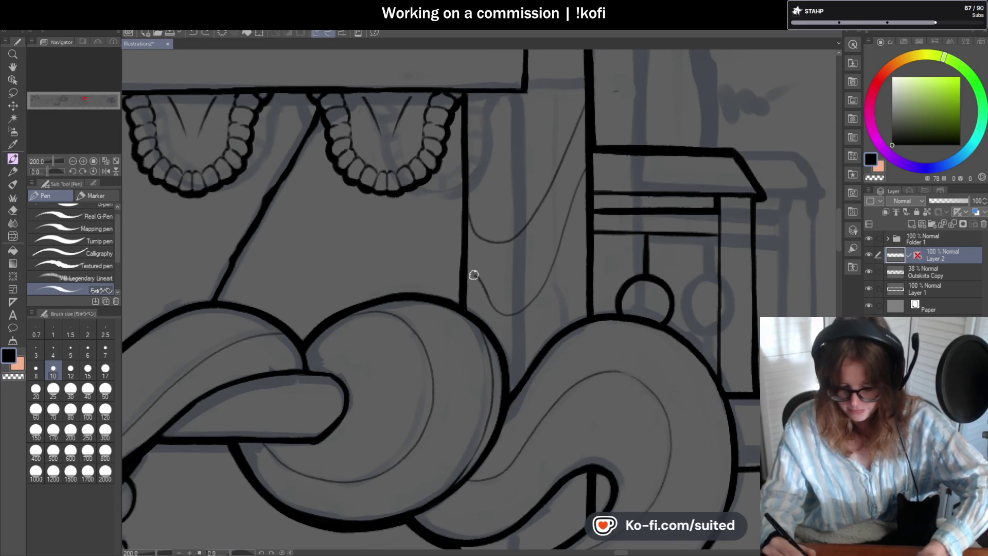
{"action": "key", "text": "ctrl+minus"}
{"action": "key", "text": "ctrl+minus"}
{"action": "key", "text": "ctrl+minus"}
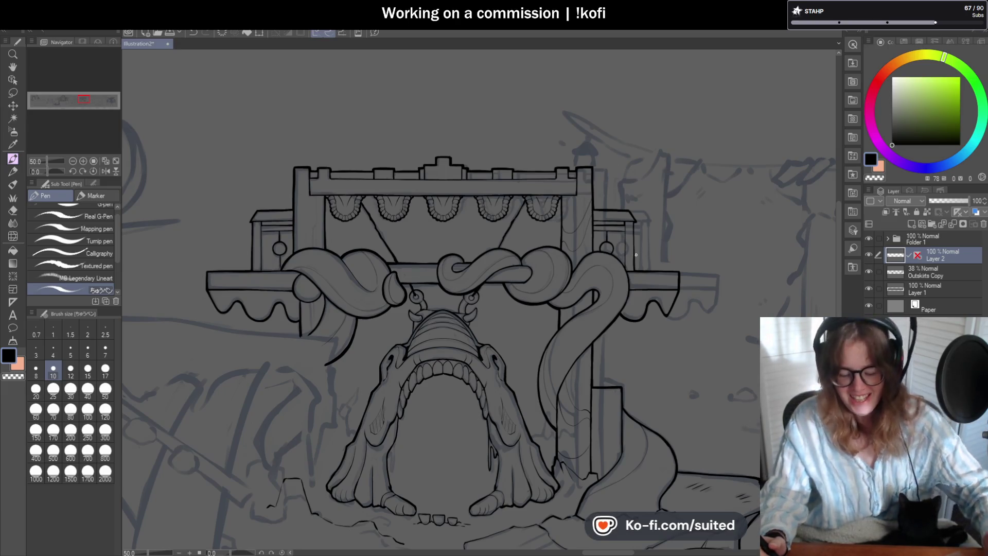
- Add two thin curves down the left pillar, redrawing each until it sits tighter
{"action": "key", "text": "ctrl+minus"}
{"action": "key", "text": "ctrl+minus"}
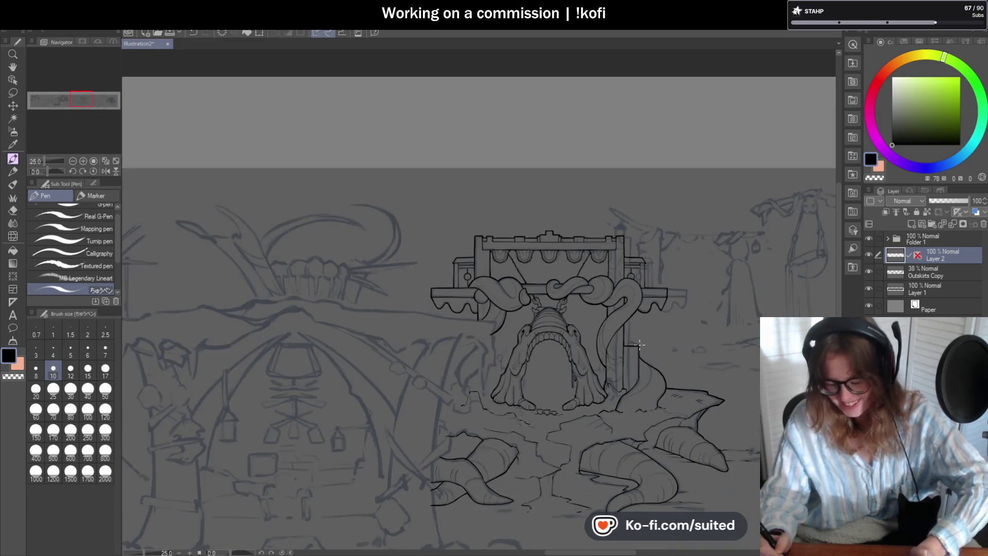
{"action": "key", "text": "ctrl+plus"}
{"action": "key", "text": "ctrl+plus"}
{"action": "key", "text": "ctrl+plus"}
{"action": "key", "text": "ctrl+plus"}
{"action": "key", "text": "ctrl+plus"}
{"action": "key", "text": "ctrl+plus"}
{"action": "left_click_drag", "start_coordinate": [396, 152], "coordinate": [476, 259]}
{"action": "key", "text": "ctrl+z"}
{"action": "left_click_drag", "start_coordinate": [396, 148], "coordinate": [460, 257]}
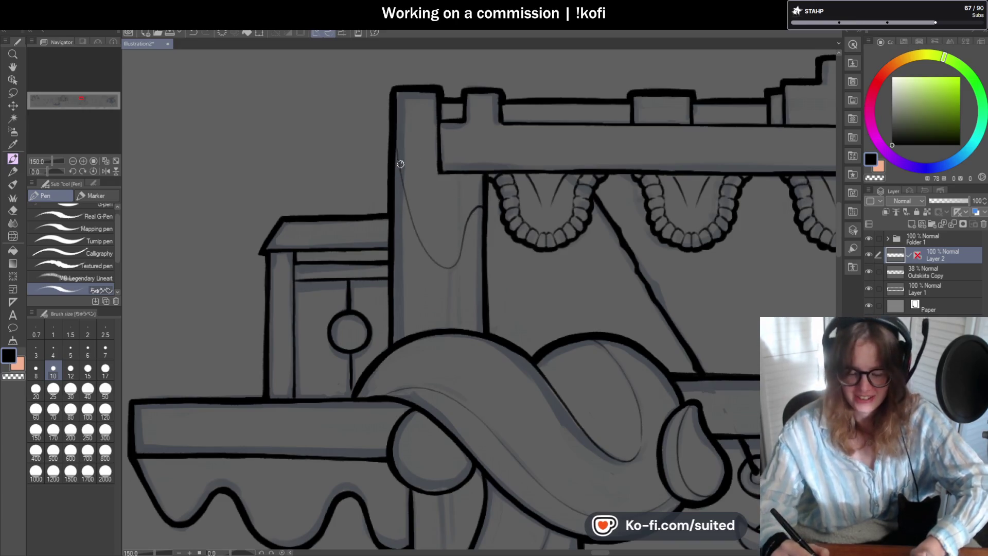
{"action": "mouse_move", "coordinate": [484, 248]}
{"action": "left_mouse_down"}
{"action": "mouse_move", "coordinate": [453, 308]}
{"action": "mouse_move", "coordinate": [399, 293]}
{"action": "mouse_move", "coordinate": [393, 278]}
{"action": "left_mouse_up"}
{"action": "key", "text": "ctrl+z"}
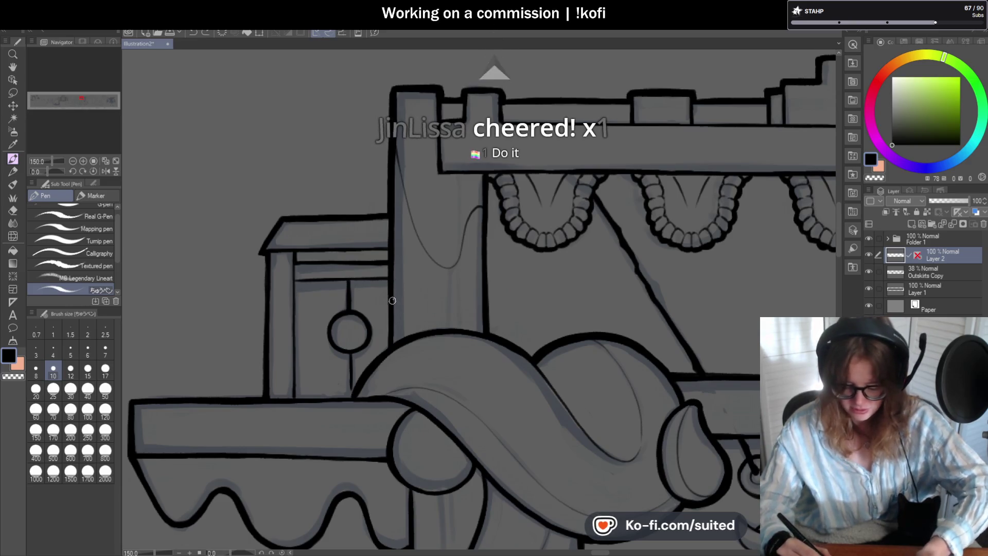
{"action": "mouse_move", "coordinate": [397, 205]}
{"action": "left_mouse_down"}
{"action": "mouse_move", "coordinate": [421, 302]}
{"action": "mouse_move", "coordinate": [481, 281]}
{"action": "left_mouse_up"}
{"action": "scroll", "coordinate": [487, 276], "scroll_direction": "down", "scroll_amount": 4}
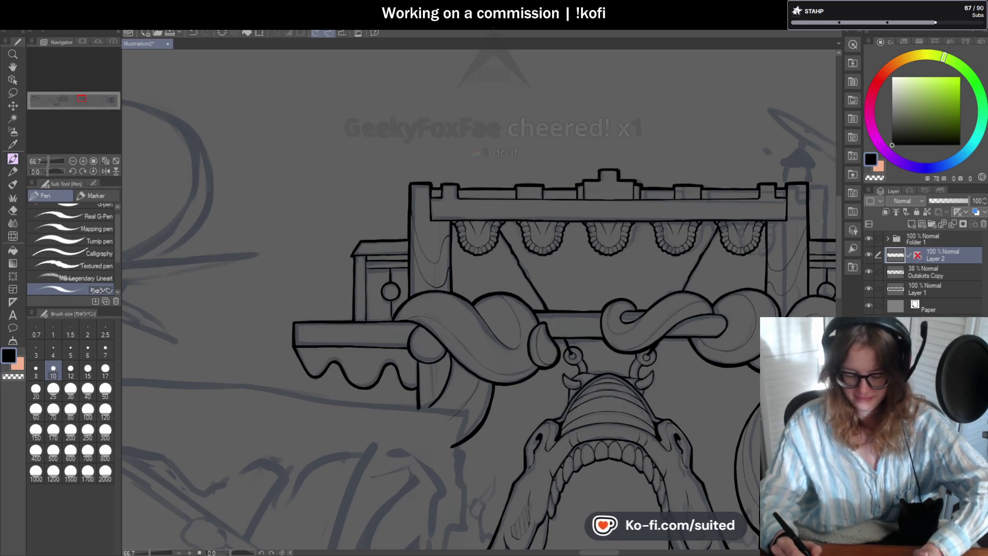
{"action": "scroll", "coordinate": [446, 265], "scroll_direction": "up", "scroll_amount": 6}
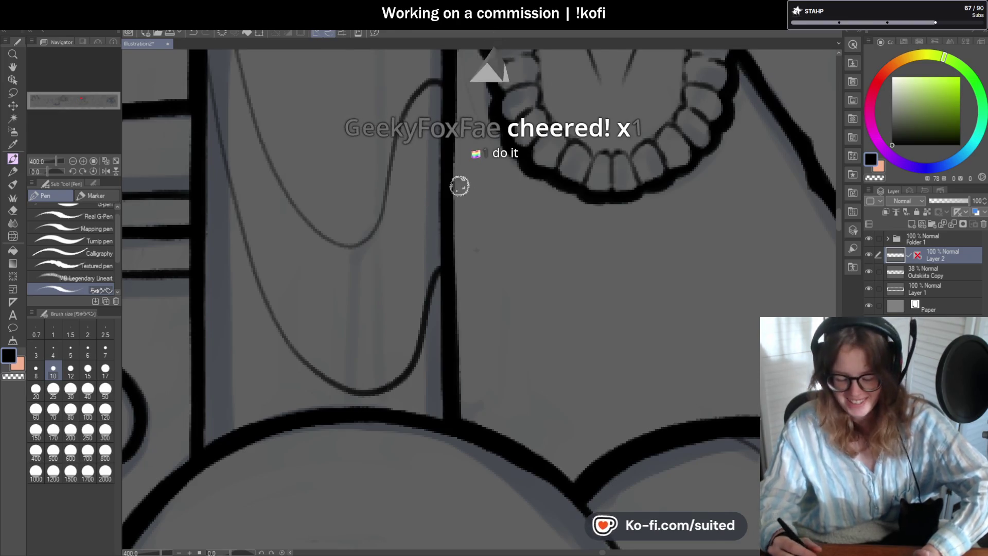
{"action": "scroll", "coordinate": [453, 249], "scroll_direction": "down", "scroll_amount": 3}
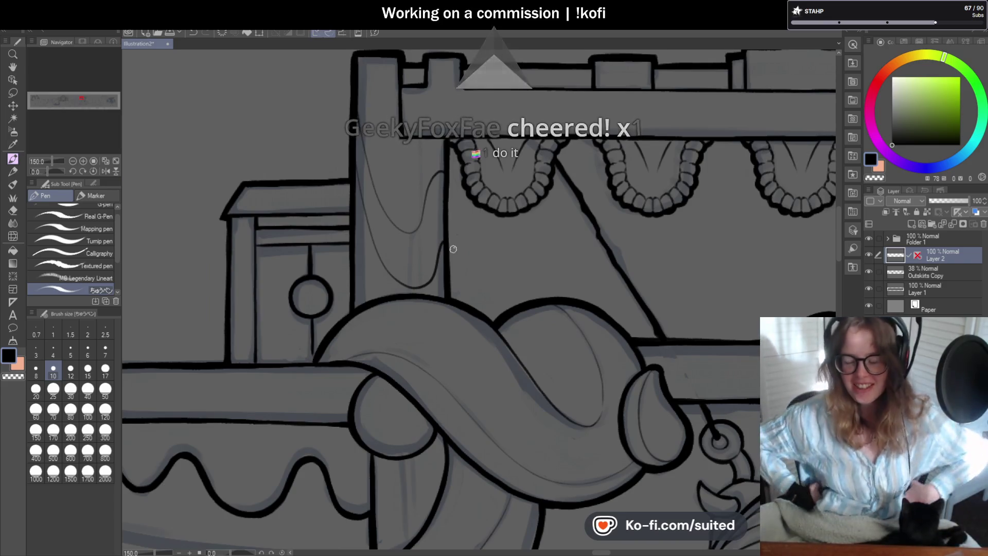
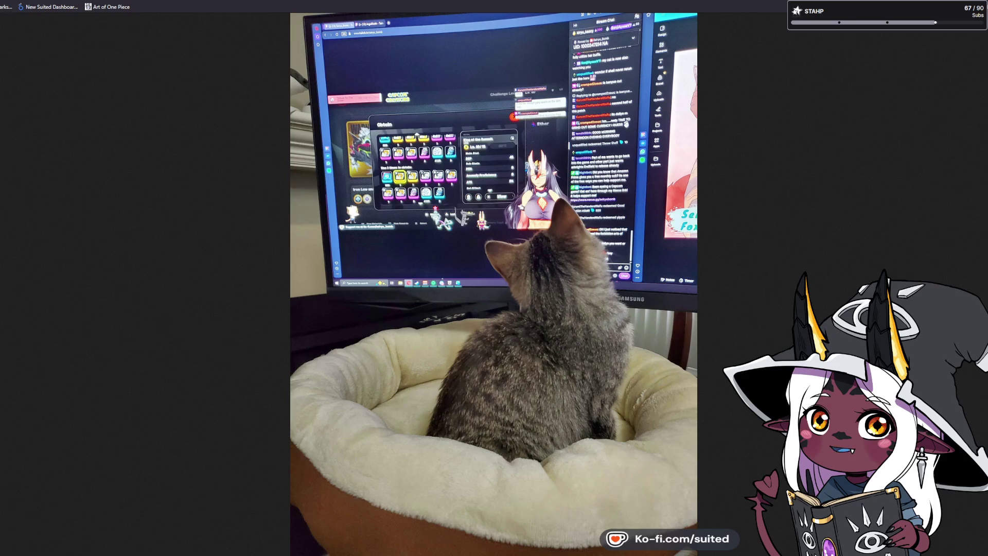
- Advance to the sleeping-cat photo, zoom into it, then fit it back to view
{"action": "key", "text": "ctrl+Tab"}
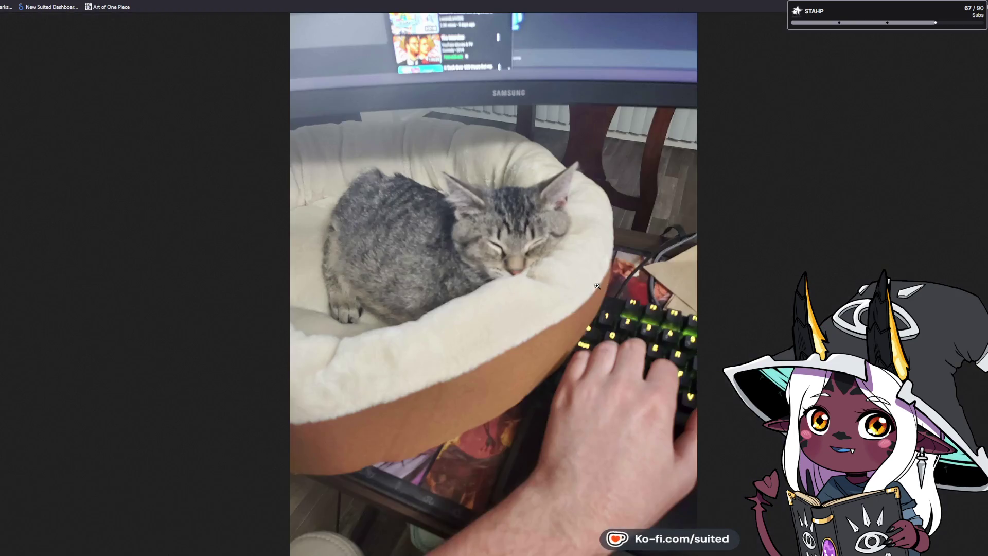
{"action": "left_click", "coordinate": [502, 261]}
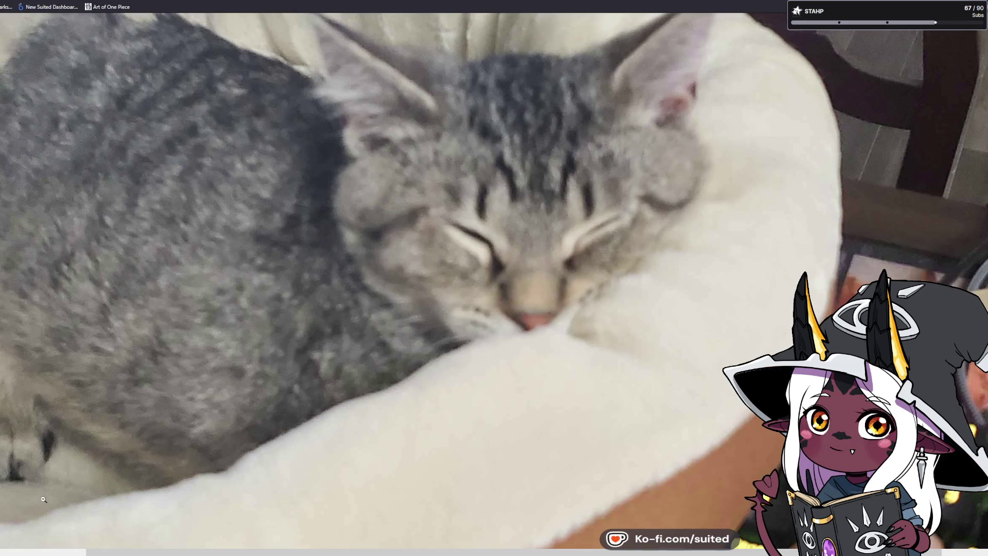
{"action": "left_click", "coordinate": [287, 326]}
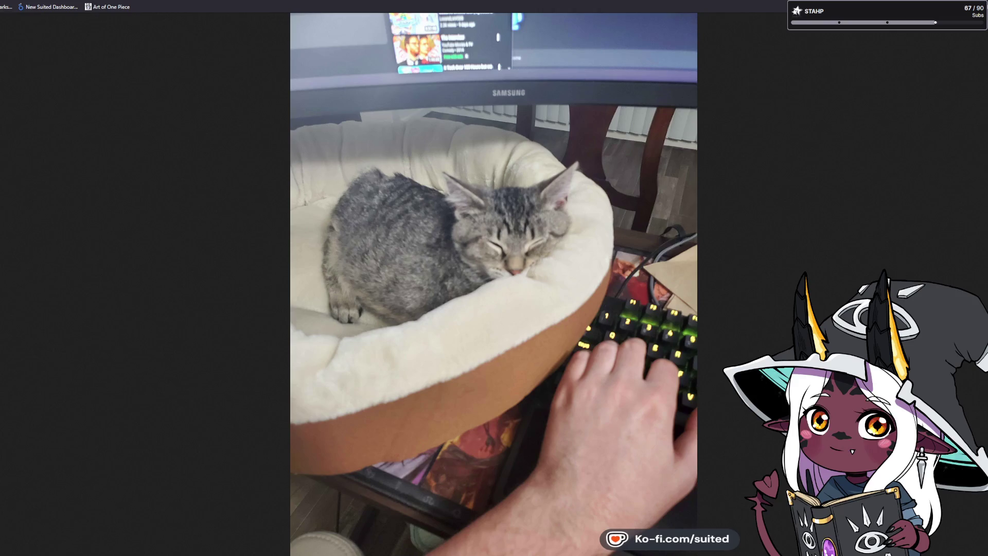
- Switch to the curled-up cat photo and zoom in and back out twice
{"action": "left_click", "coordinate": [679, 232]}
{"action": "left_click", "coordinate": [498, 260]}
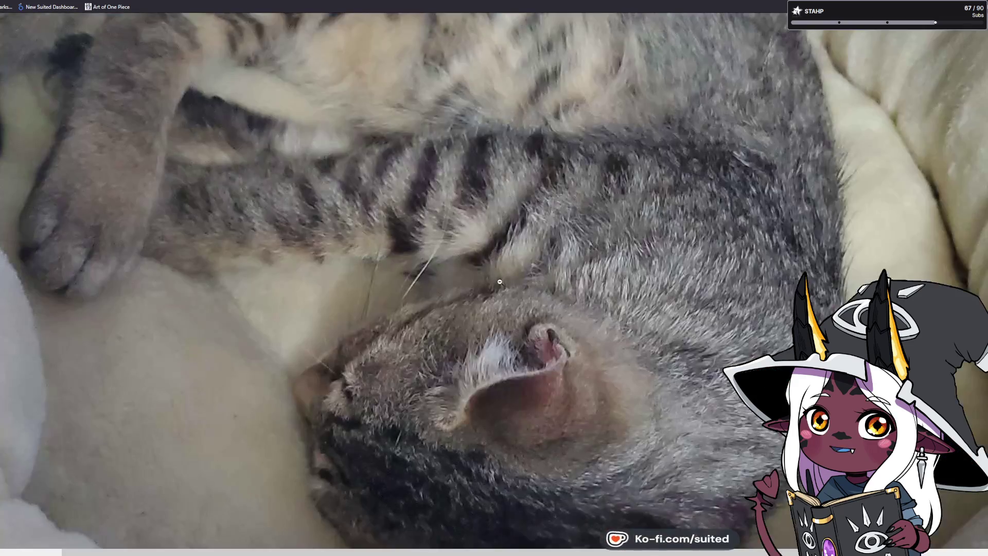
{"action": "scroll", "coordinate": [502, 289], "scroll_direction": "down", "scroll_amount": 2}
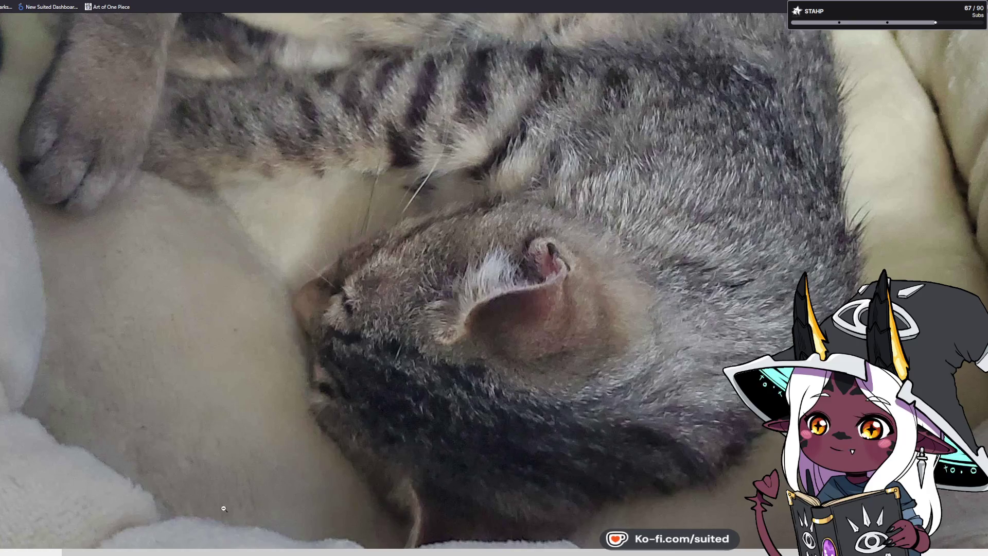
{"action": "left_click", "coordinate": [399, 206]}
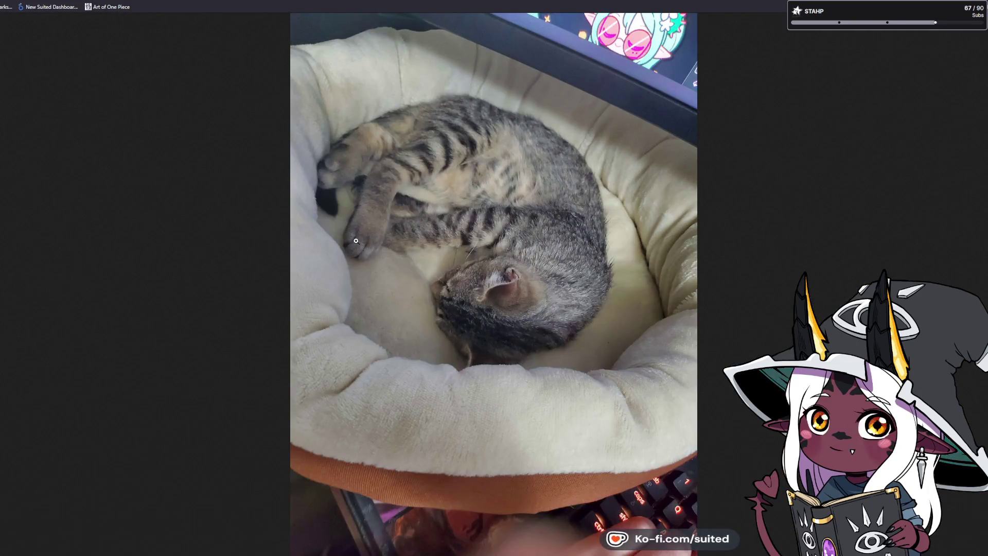
{"action": "left_click", "coordinate": [357, 241]}
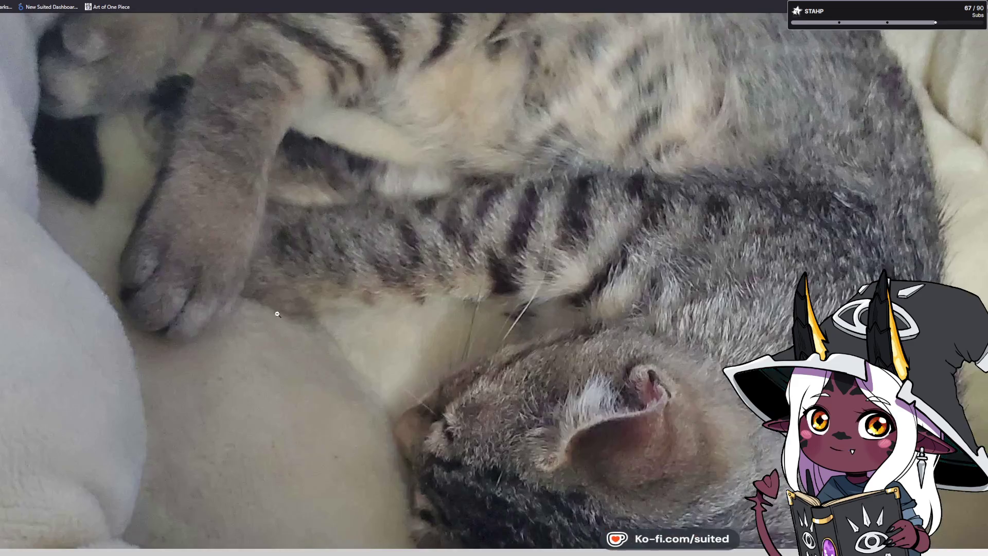
{"action": "left_click", "coordinate": [195, 291]}
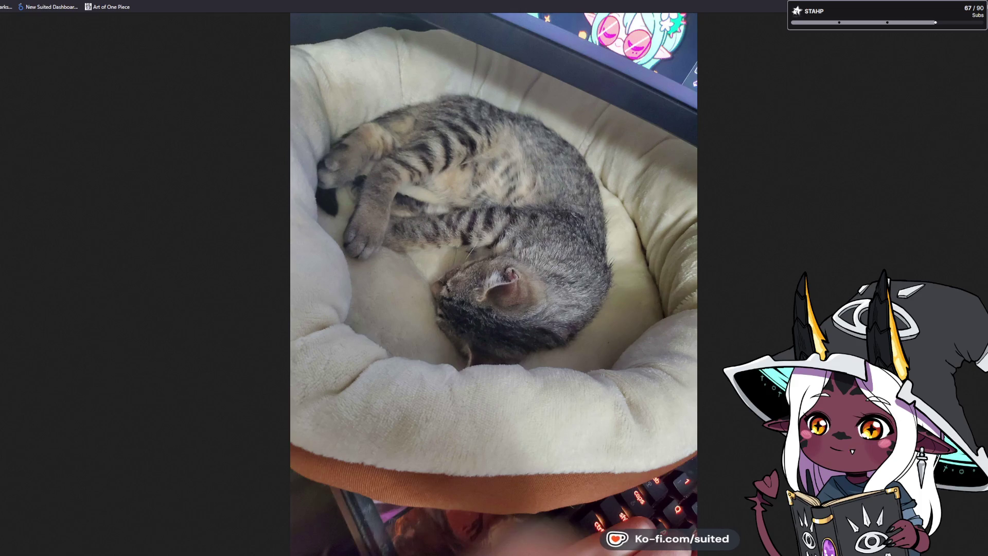
- Show the cat's-head-on-bed photo and zoom in on its ear
{"action": "key", "text": "Right"}
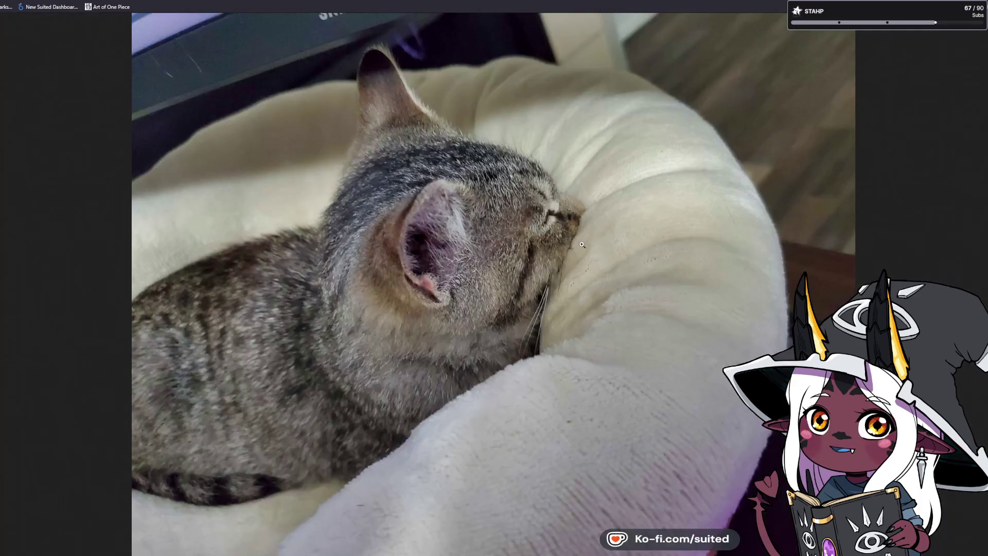
{"action": "left_click", "coordinate": [524, 272]}
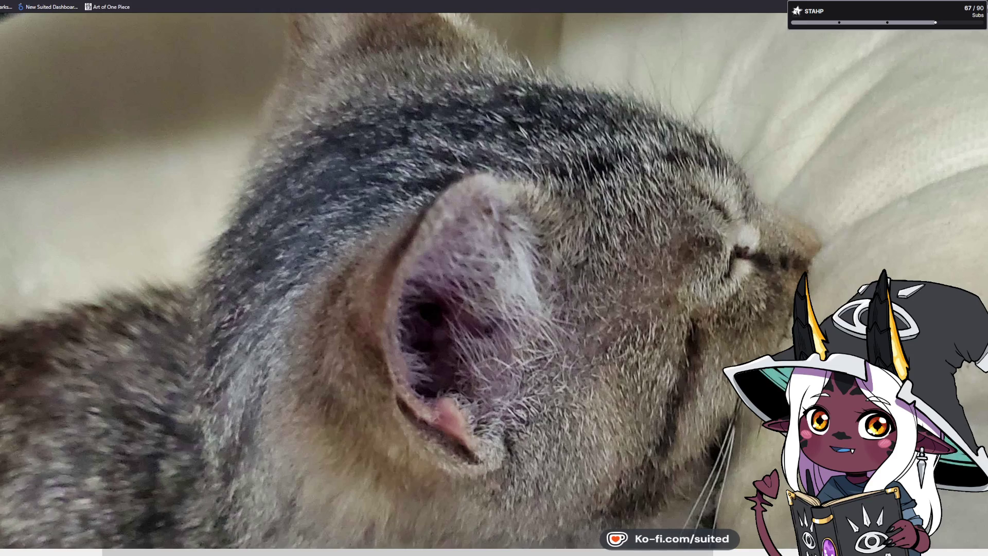
{"action": "left_click", "coordinate": [505, 240]}
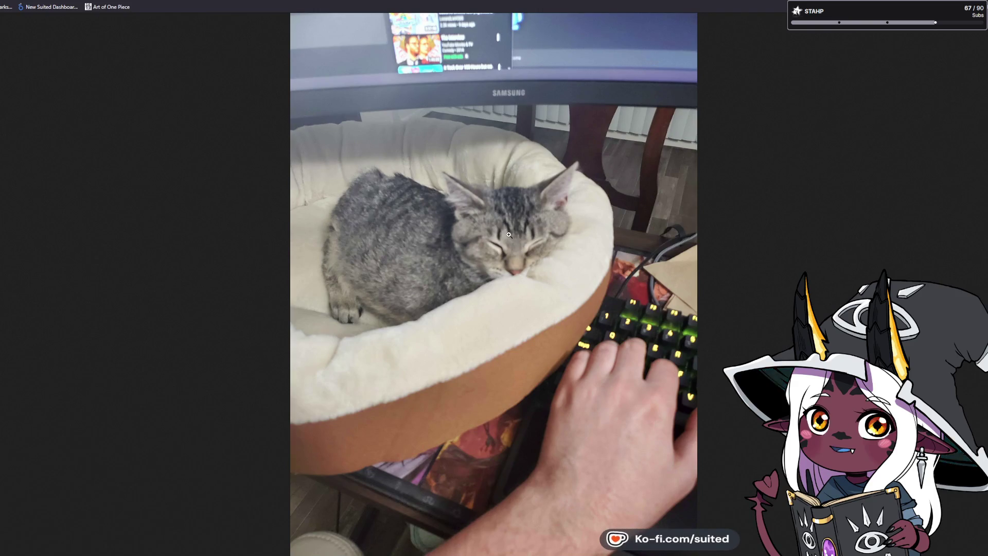
{"action": "key", "text": "ctrl+Tab"}
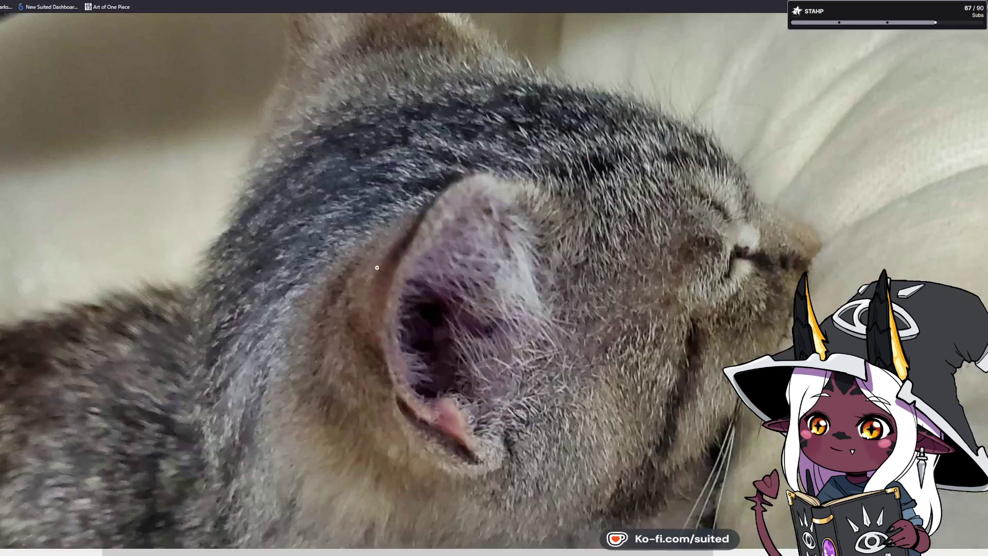
{"action": "left_click", "coordinate": [328, 405]}
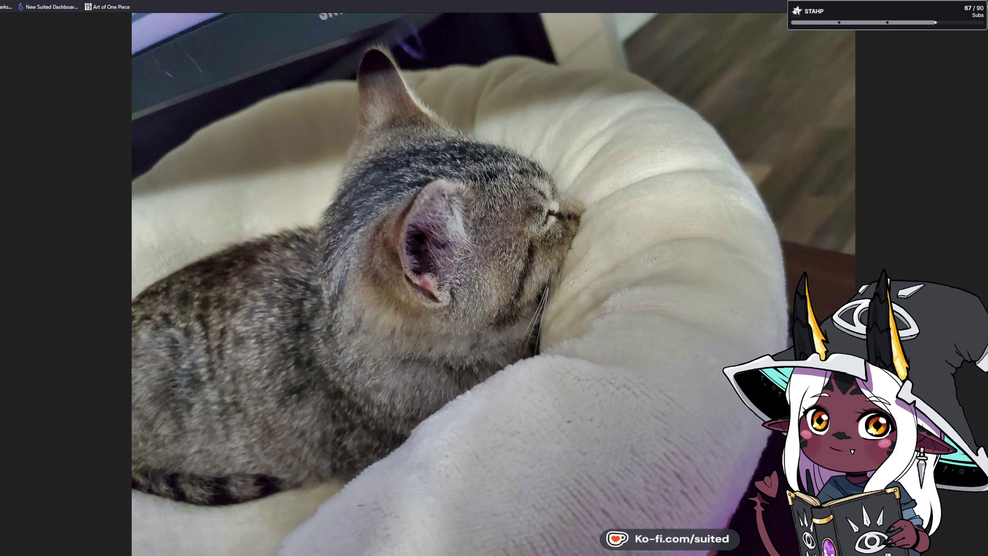
{"action": "key", "text": "ctrl+Tab"}
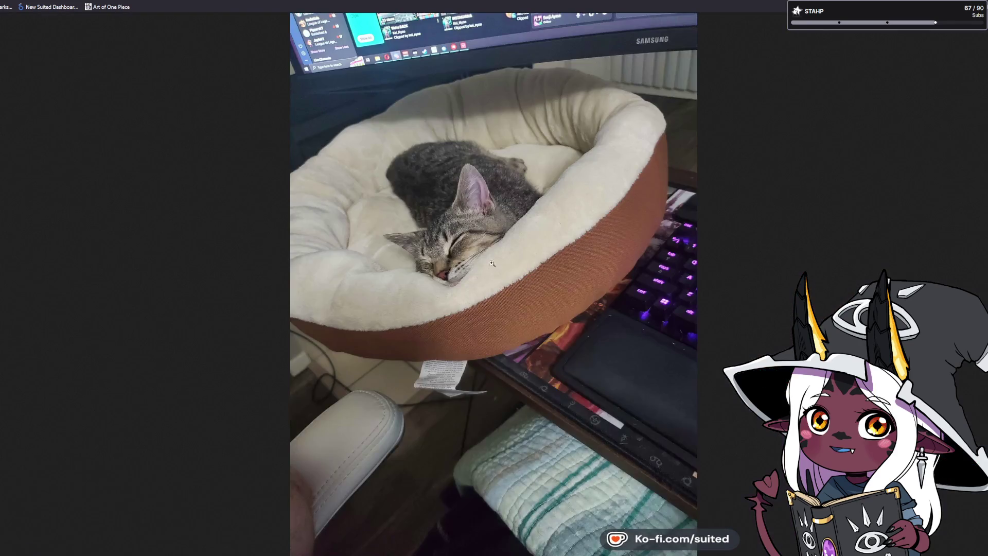
{"action": "left_click", "coordinate": [450, 274]}
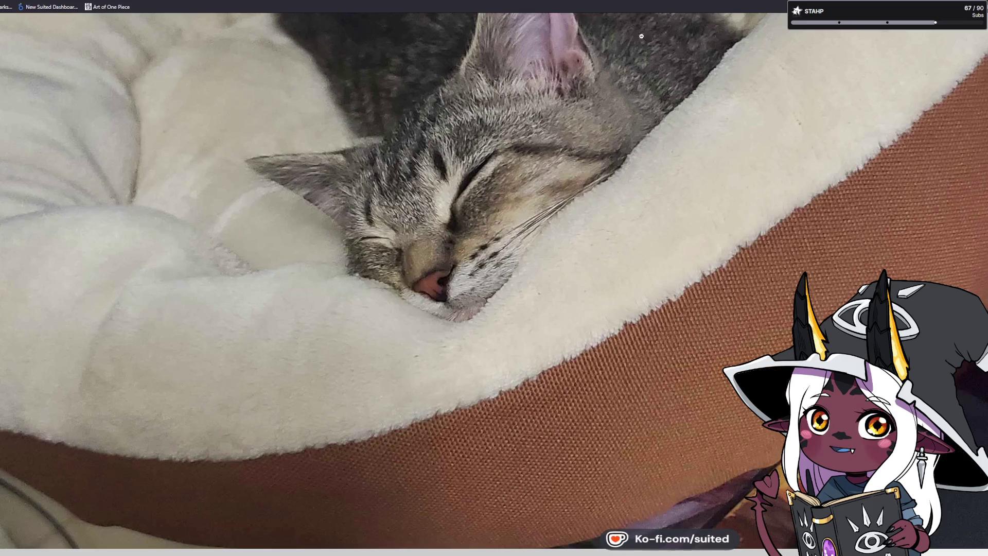
{"action": "scroll", "coordinate": [409, 345], "scroll_direction": "up", "scroll_amount": 4}
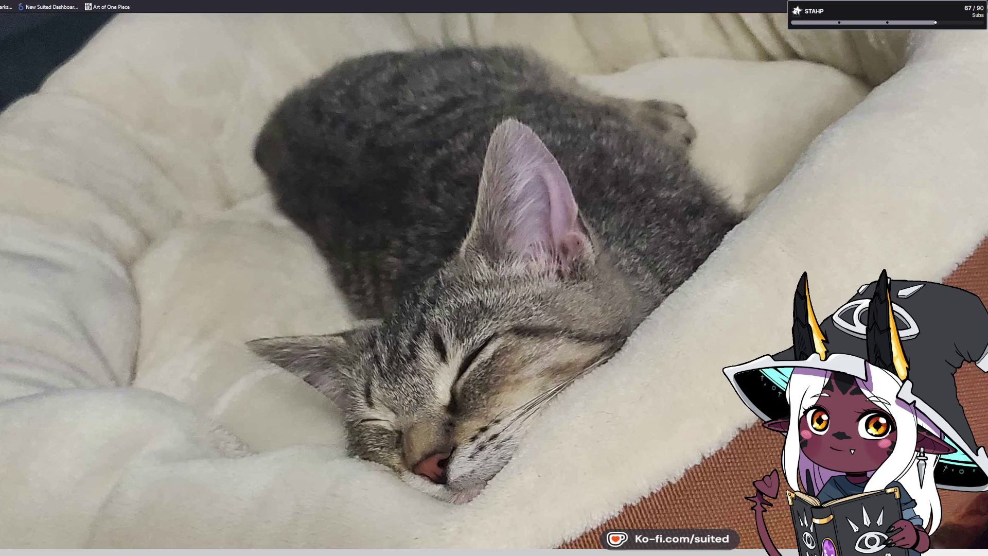
{"action": "key", "text": "Right"}
{"action": "key", "text": "Right"}
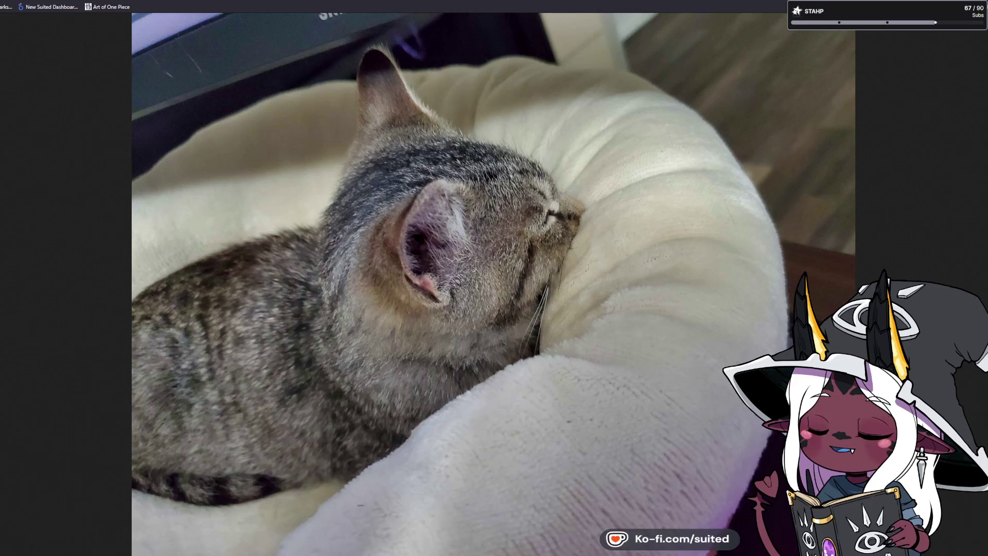
{"action": "key", "text": "Right"}
{"action": "key", "text": "Right"}
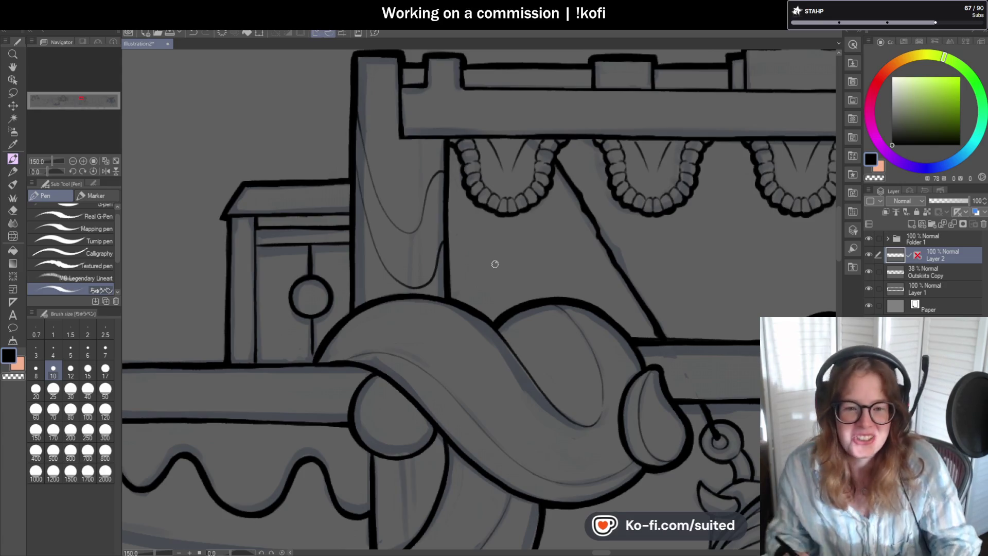
- Zoom in and out around the Skyreef Sanctuary lineart, ending on the whole banner
{"action": "scroll", "coordinate": [442, 225], "scroll_direction": "down", "scroll_amount": 6}
{"action": "scroll", "coordinate": [446, 290], "scroll_direction": "up", "scroll_amount": 4}
{"action": "scroll", "coordinate": [438, 267], "scroll_direction": "up", "scroll_amount": 2}
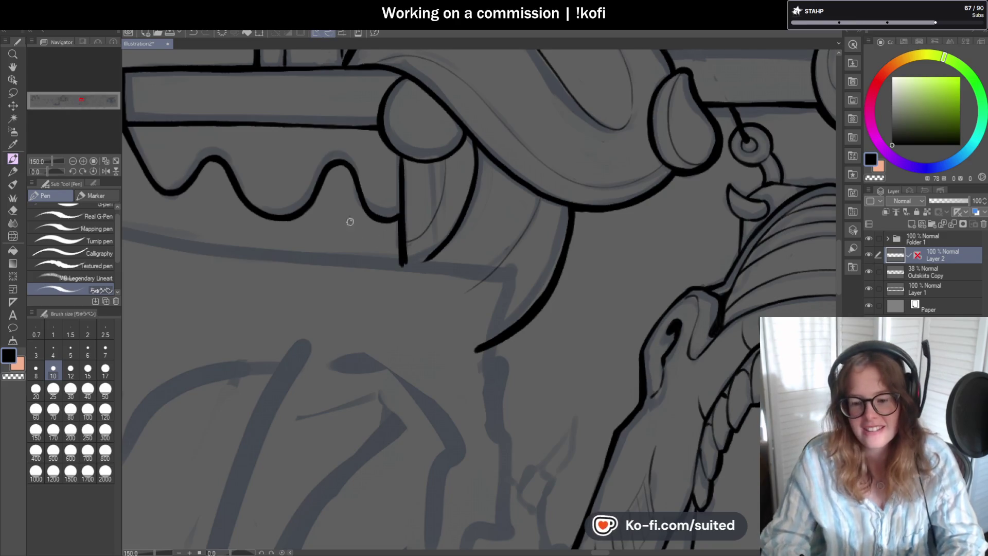
{"action": "scroll", "coordinate": [515, 267], "scroll_direction": "down", "scroll_amount": 6}
{"action": "scroll", "coordinate": [575, 291], "scroll_direction": "up", "scroll_amount": 3}
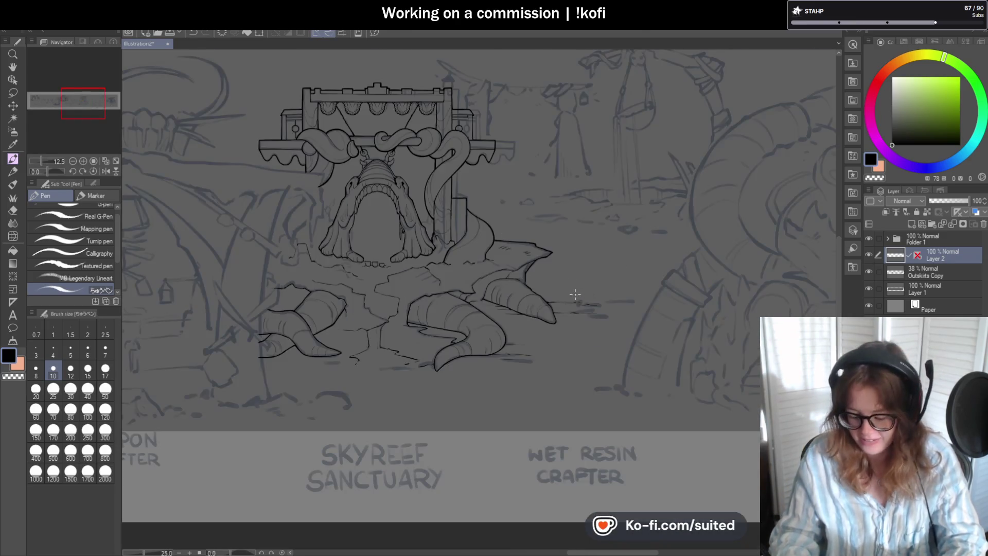
- Sketch a thin cape-fold line running up the pillar
{"action": "scroll", "coordinate": [566, 289], "scroll_direction": "up", "scroll_amount": 3}
{"action": "scroll", "coordinate": [432, 154], "scroll_direction": "up", "scroll_amount": 1}
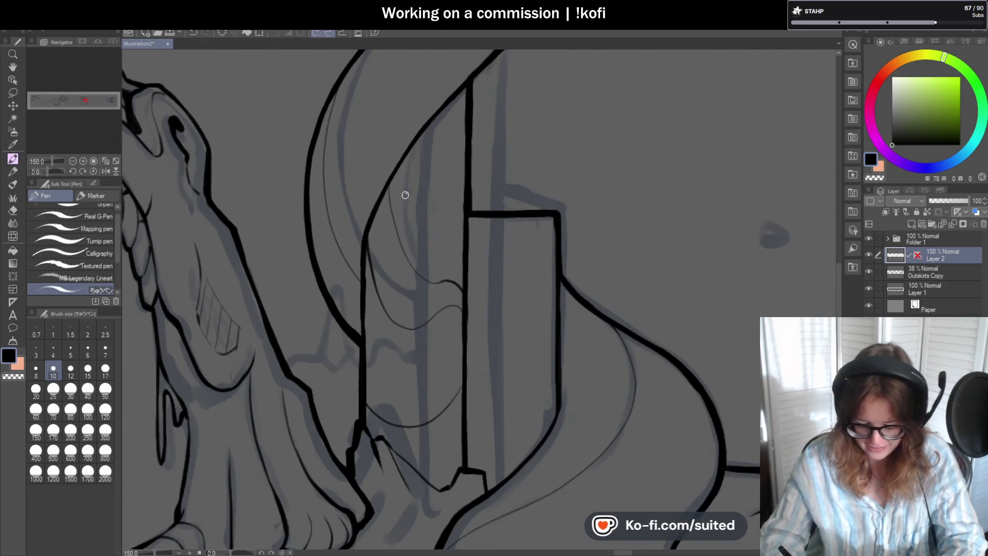
{"action": "mouse_move", "coordinate": [442, 283]}
{"action": "left_mouse_down"}
{"action": "mouse_move", "coordinate": [411, 227]}
{"action": "mouse_move", "coordinate": [431, 125]}
{"action": "left_mouse_up"}
{"action": "scroll", "coordinate": [430, 124], "scroll_direction": "up", "scroll_amount": 1}
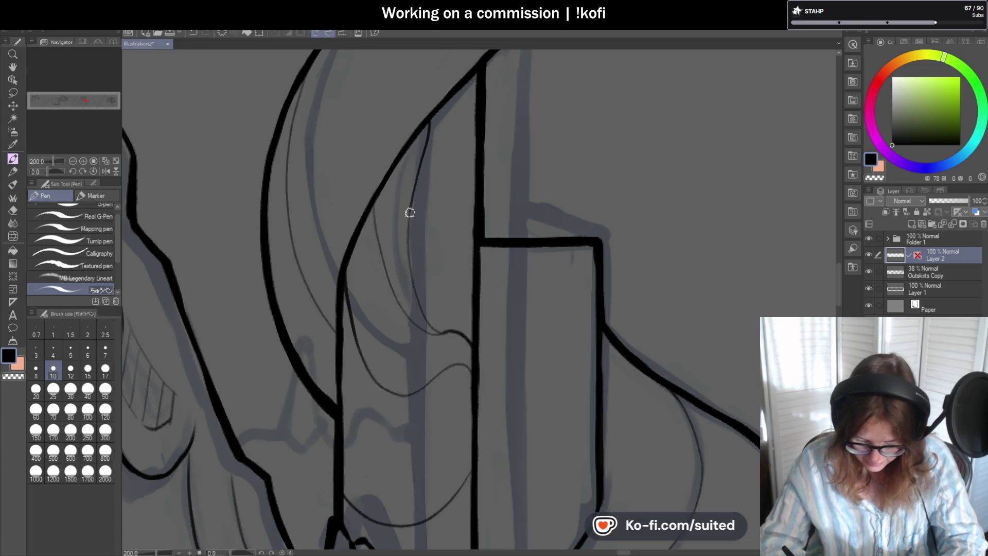
{"action": "scroll", "coordinate": [471, 329], "scroll_direction": "up", "scroll_amount": 2}
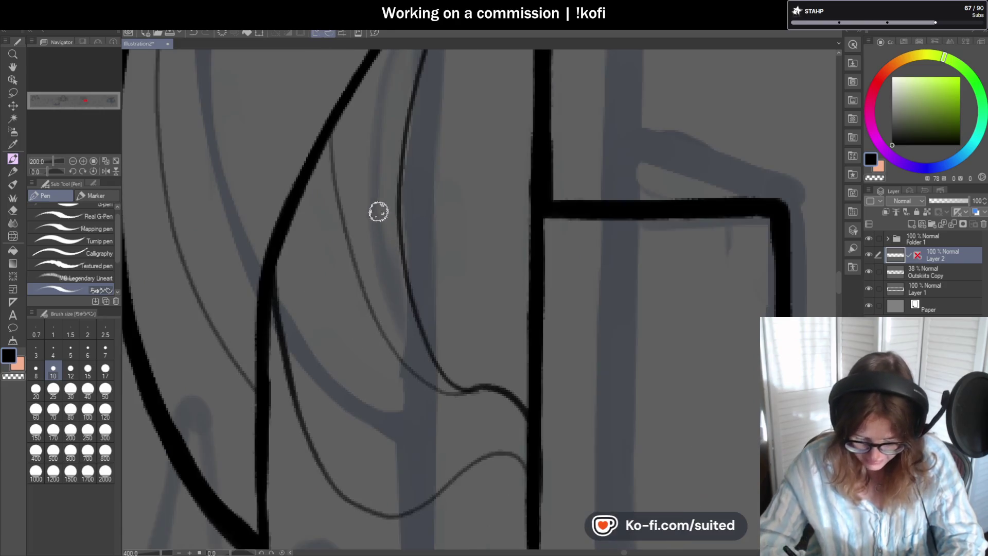
{"action": "scroll", "coordinate": [346, 252], "scroll_direction": "down", "scroll_amount": 2}
{"action": "scroll", "coordinate": [355, 196], "scroll_direction": "down", "scroll_amount": 5}
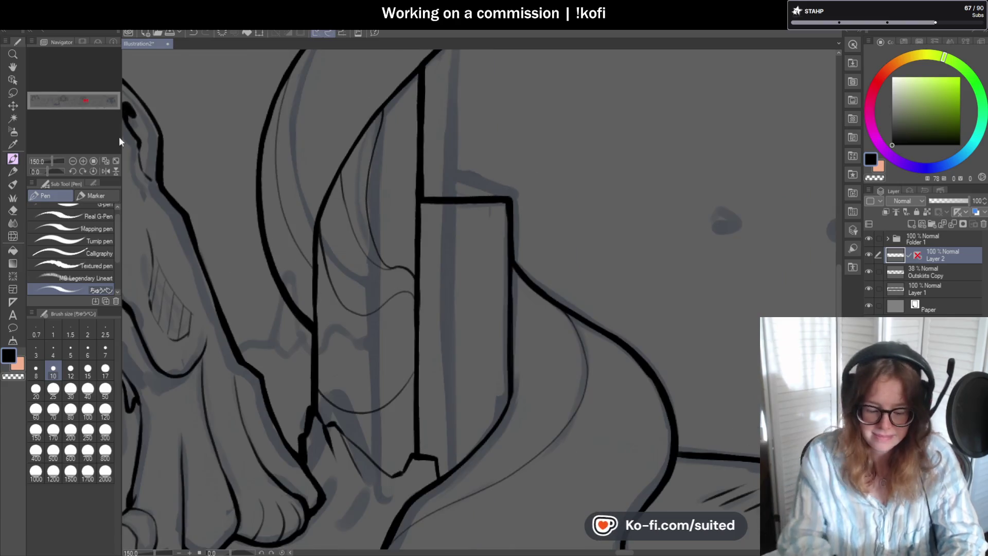
- Rotate the canvas and draw a clean fold curve along the beam, undoing a stray stroke
{"action": "left_click_drag", "start_coordinate": [46, 172], "coordinate": [51, 172]}
{"action": "scroll", "coordinate": [492, 206], "scroll_direction": "up", "scroll_amount": 3}
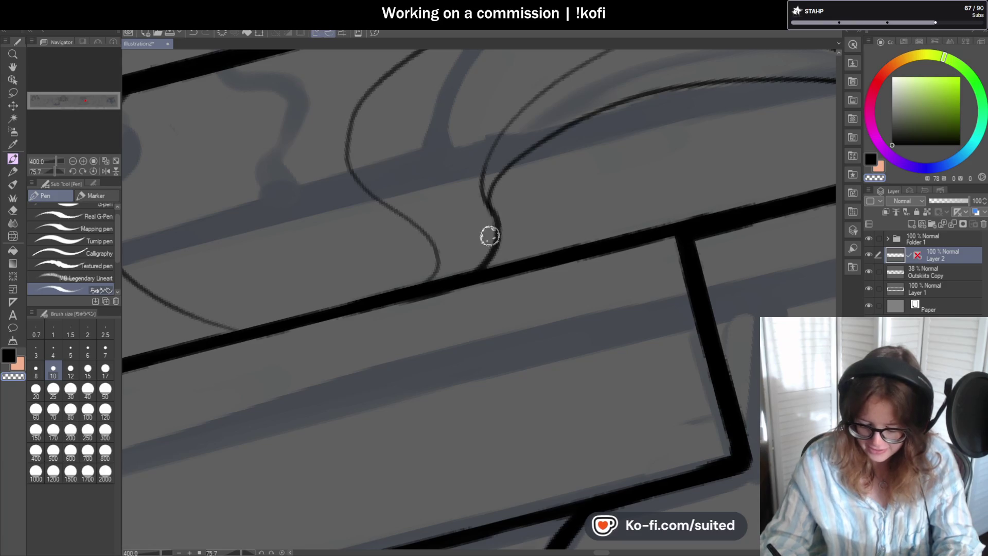
{"action": "scroll", "coordinate": [476, 239], "scroll_direction": "down", "scroll_amount": 3}
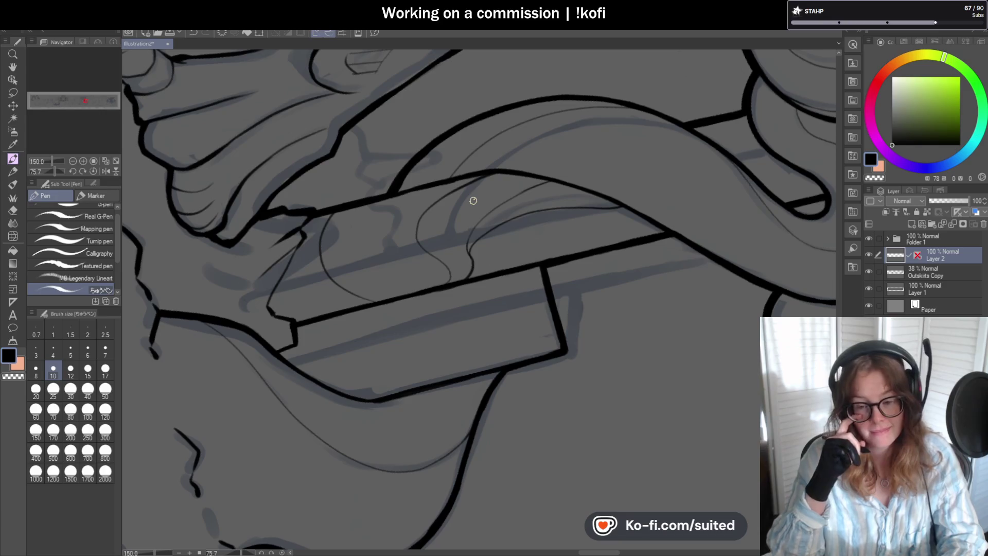
{"action": "scroll", "coordinate": [457, 209], "scroll_direction": "up", "scroll_amount": 3}
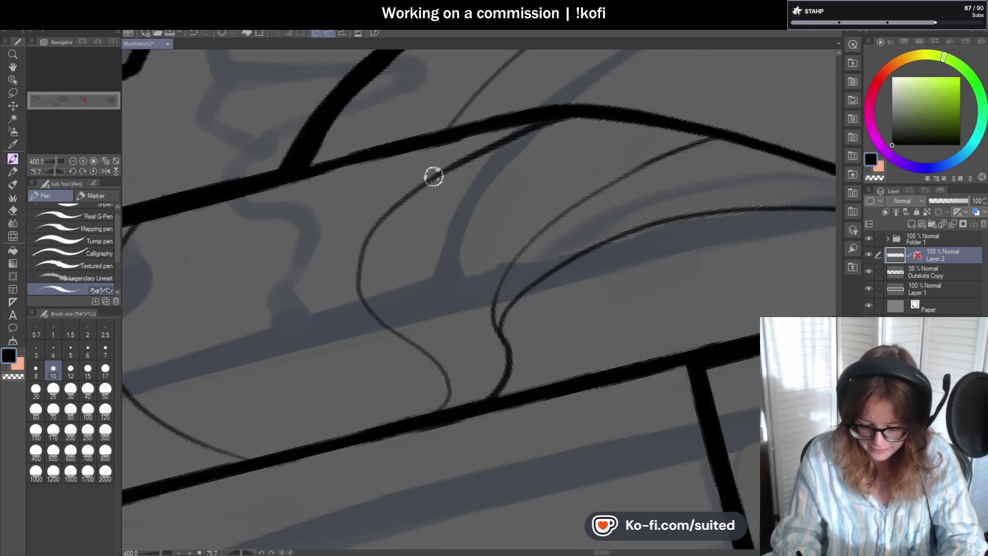
{"action": "scroll", "coordinate": [486, 189], "scroll_direction": "down", "scroll_amount": 3}
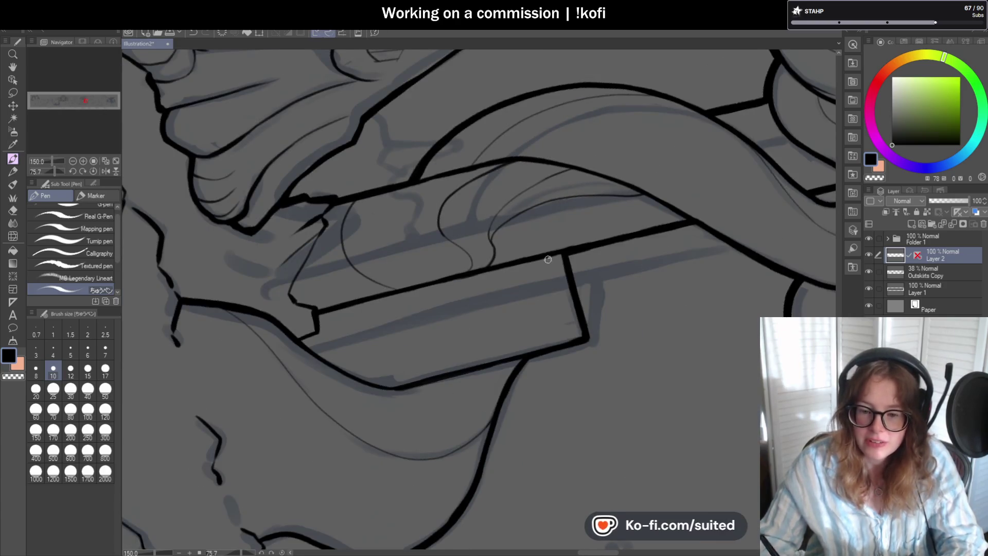
{"action": "scroll", "coordinate": [468, 255], "scroll_direction": "up", "scroll_amount": 3}
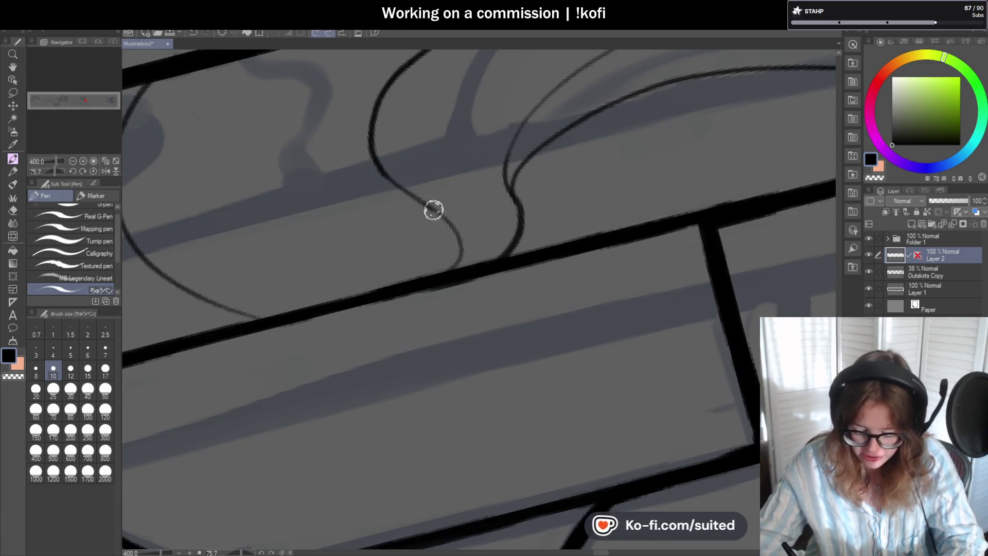
{"action": "scroll", "coordinate": [563, 211], "scroll_direction": "down", "scroll_amount": 3}
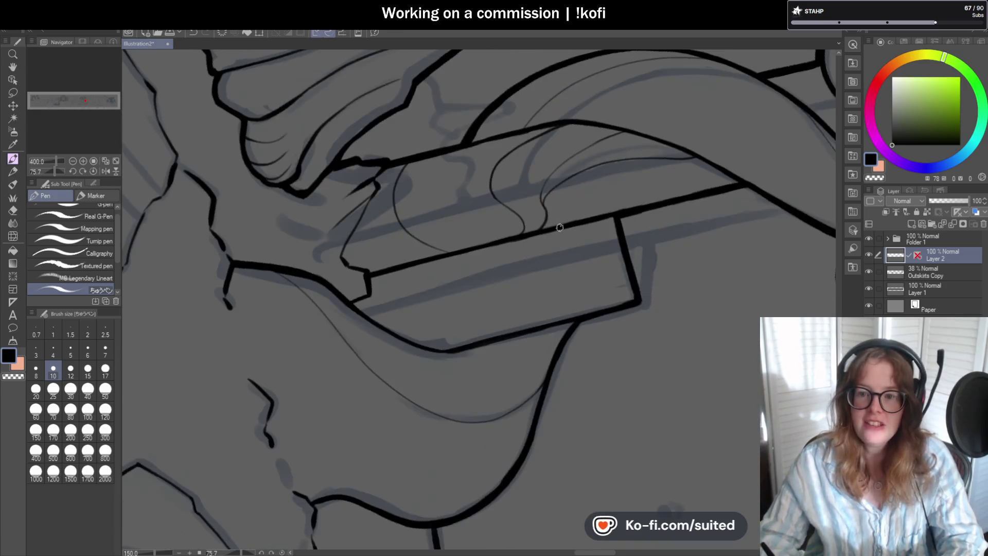
{"action": "scroll", "coordinate": [437, 185], "scroll_direction": "up", "scroll_amount": 3}
{"action": "left_click_drag", "start_coordinate": [366, 177], "coordinate": [357, 263]}
{"action": "key", "text": "ctrl+z"}
{"action": "mouse_move", "coordinate": [404, 125]}
{"action": "left_mouse_down"}
{"action": "mouse_move", "coordinate": [365, 216]}
{"action": "mouse_move", "coordinate": [418, 321]}
{"action": "left_mouse_up"}
- Rotate further to extend the fold curve downward, then reset the canvas upright
{"action": "left_click_drag", "start_coordinate": [58, 172], "coordinate": [60, 173]}
{"action": "left_click_drag", "start_coordinate": [452, 231], "coordinate": [428, 356]}
{"action": "left_click", "coordinate": [94, 171]}
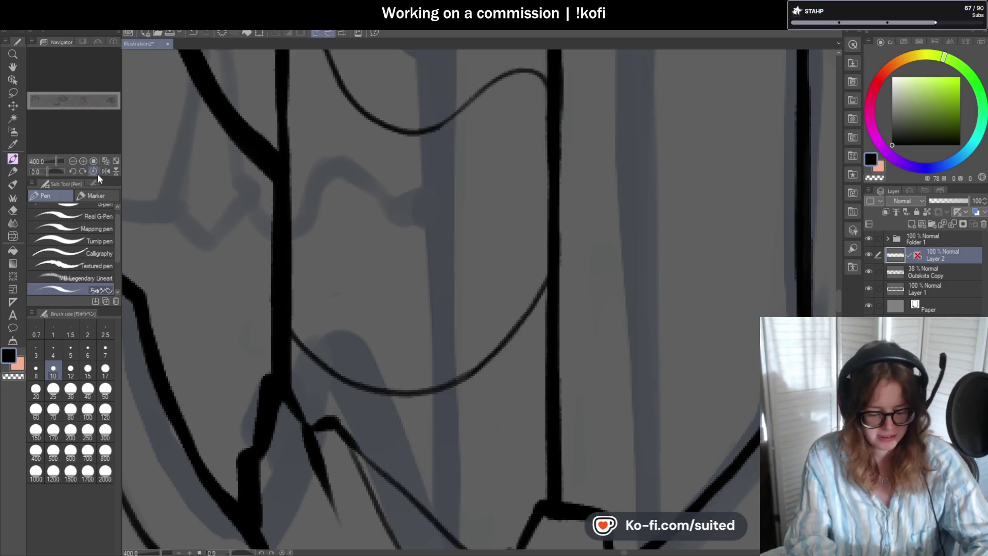
{"action": "scroll", "coordinate": [444, 234], "scroll_direction": "down", "scroll_amount": 7}
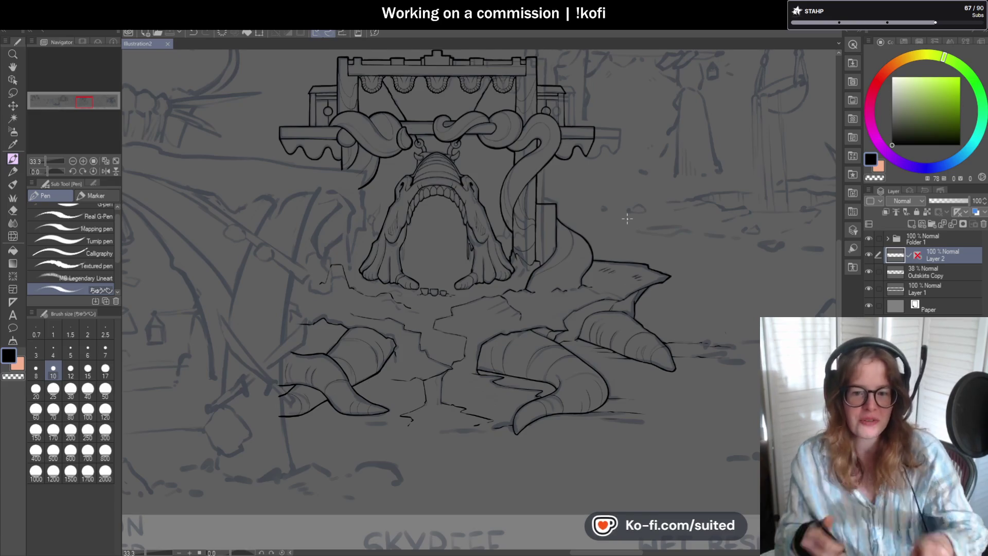
- Ink two crack strokes joining the ground cracks to the junctions between the horns
{"action": "scroll", "coordinate": [633, 275], "scroll_direction": "down", "scroll_amount": 2}
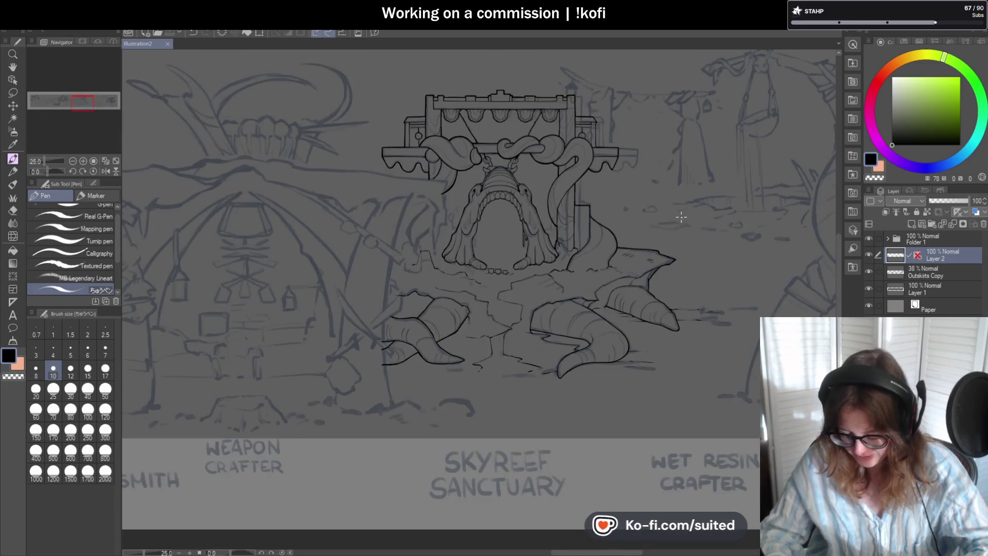
{"action": "scroll", "coordinate": [525, 391], "scroll_direction": "up", "scroll_amount": 3}
{"action": "scroll", "coordinate": [494, 412], "scroll_direction": "up", "scroll_amount": 1}
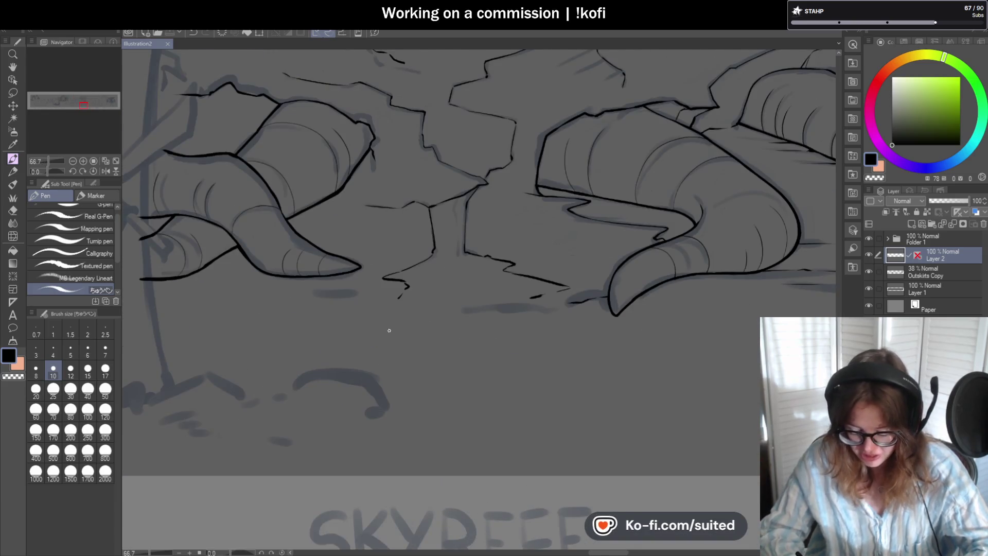
{"action": "scroll", "coordinate": [430, 212], "scroll_direction": "up", "scroll_amount": 3}
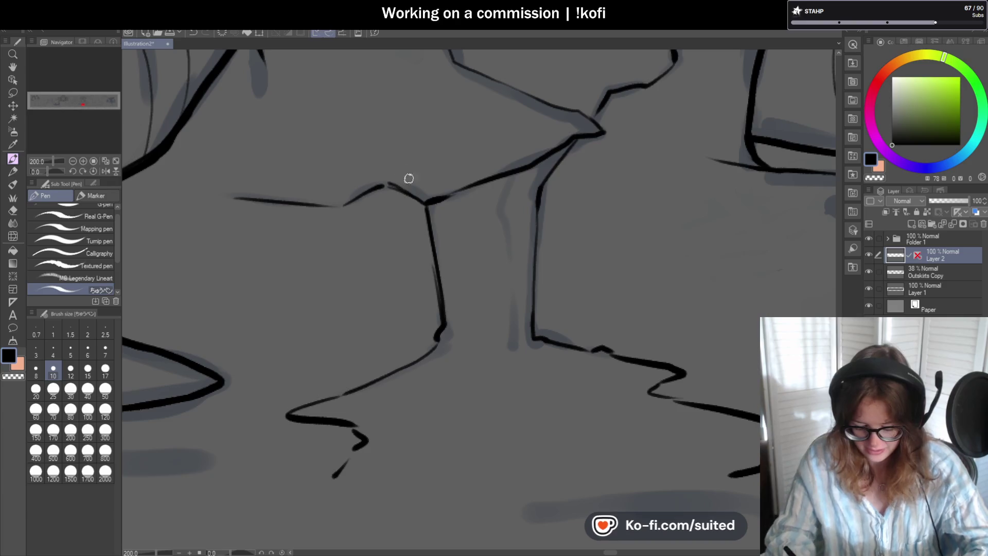
{"action": "mouse_move", "coordinate": [426, 201]}
{"action": "left_mouse_down"}
{"action": "mouse_move", "coordinate": [381, 187]}
{"action": "mouse_move", "coordinate": [338, 205]}
{"action": "mouse_move", "coordinate": [339, 216]}
{"action": "mouse_move", "coordinate": [383, 230]}
{"action": "left_mouse_up"}
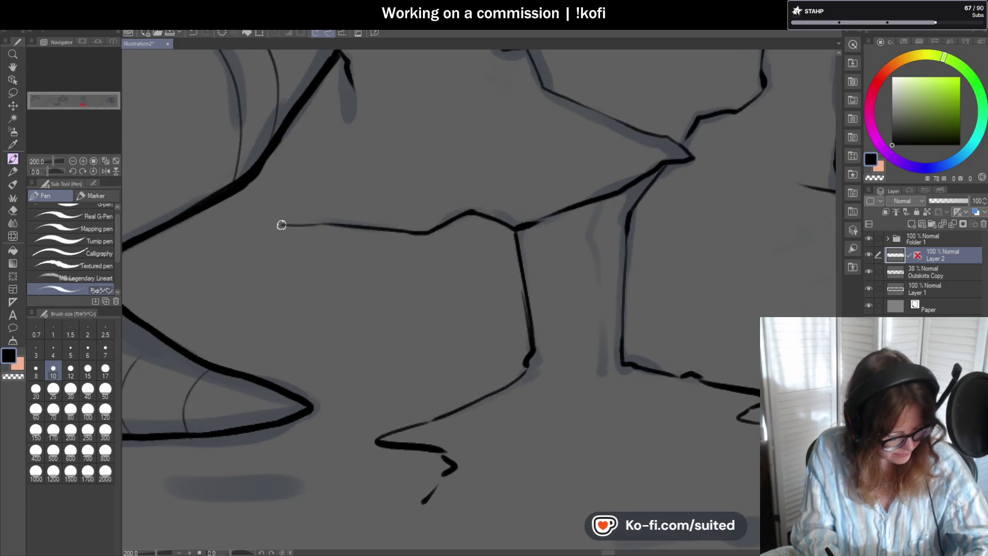
{"action": "left_click_drag", "start_coordinate": [242, 236], "coordinate": [285, 221]}
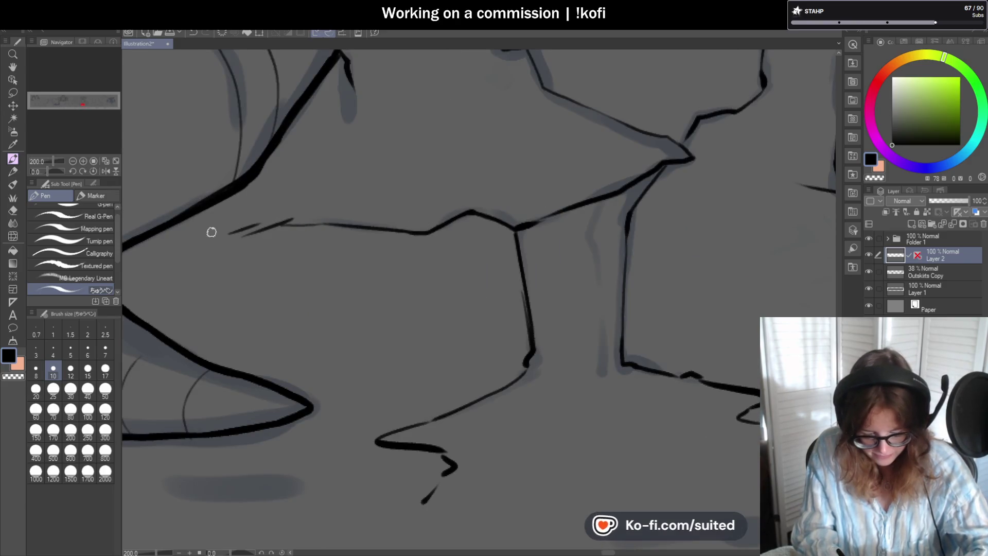
- Draw a thin ground line running off the left horn's edge
{"action": "scroll", "coordinate": [369, 231], "scroll_direction": "down", "scroll_amount": 4}
{"action": "scroll", "coordinate": [420, 203], "scroll_direction": "up", "scroll_amount": 2}
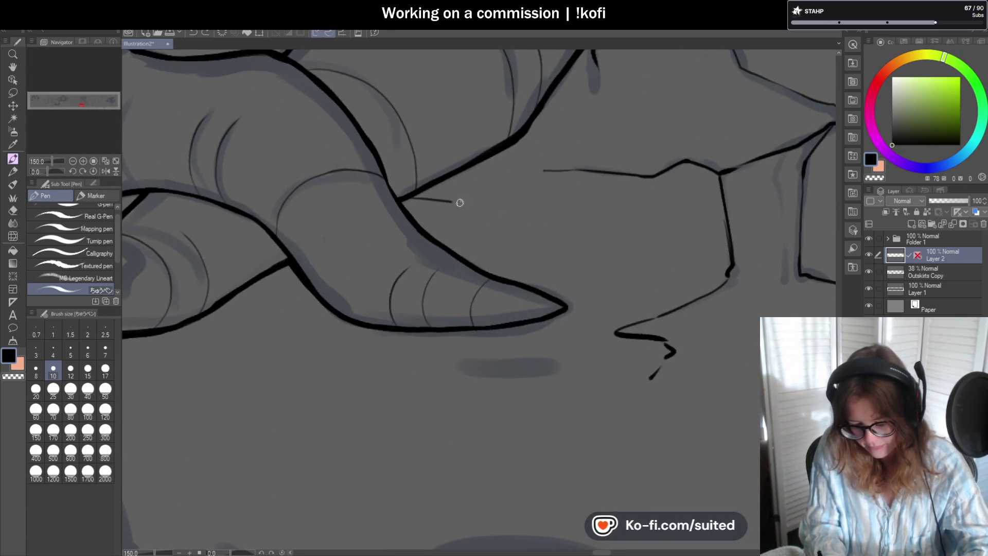
{"action": "left_click_drag", "start_coordinate": [402, 199], "coordinate": [532, 210]}
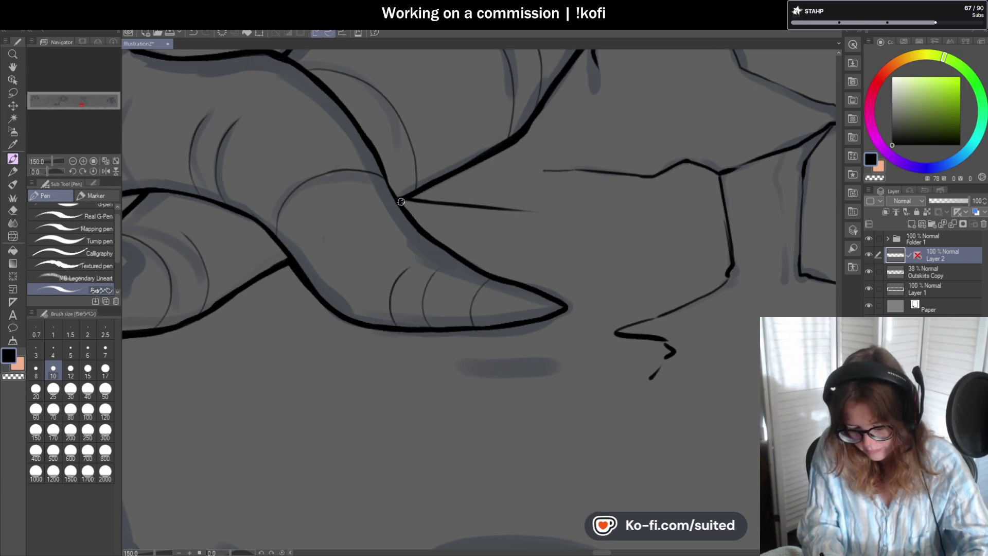
{"action": "scroll", "coordinate": [629, 231], "scroll_direction": "down", "scroll_amount": 4}
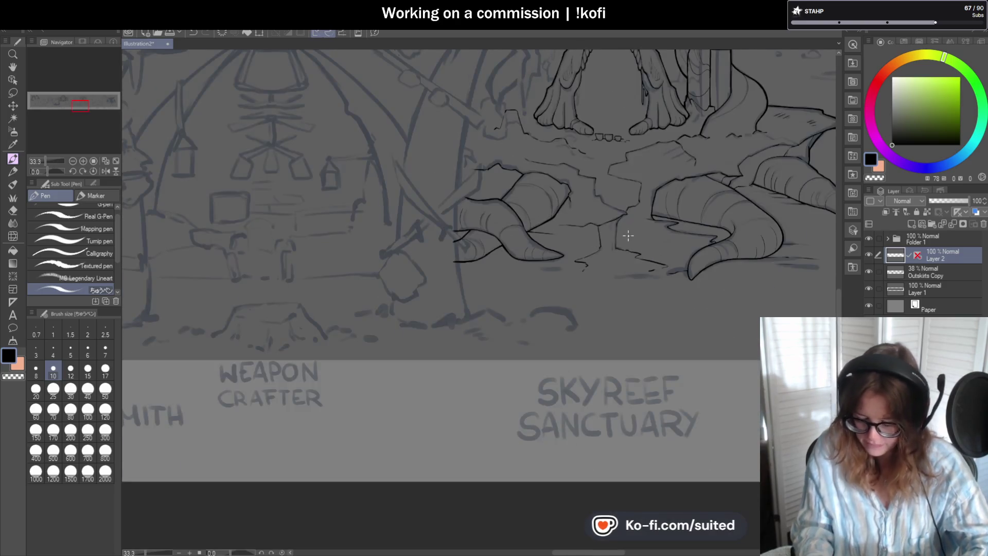
{"action": "scroll", "coordinate": [635, 214], "scroll_direction": "up", "scroll_amount": 2}
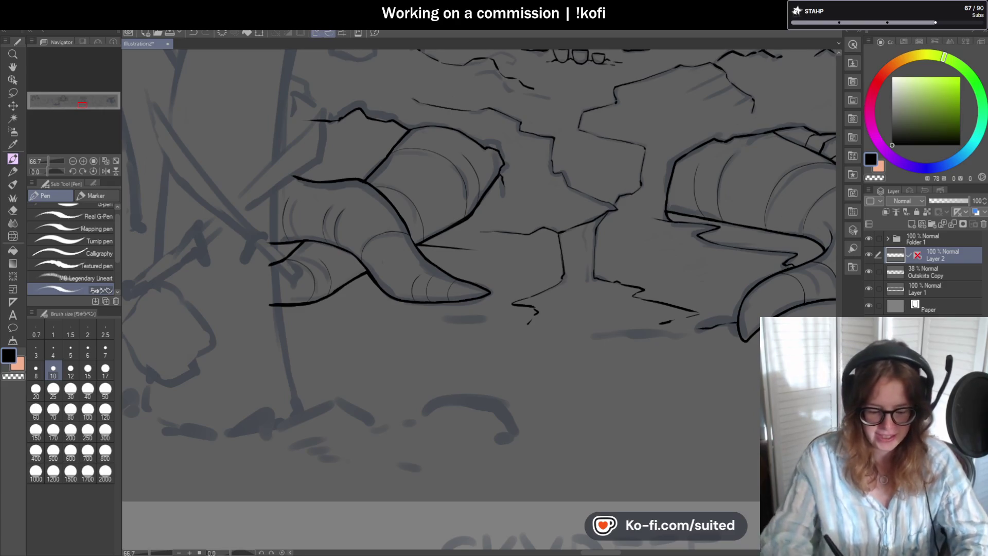
- Add thin detail lines down the left horn's shell, undoing the last stroke
{"action": "scroll", "coordinate": [337, 124], "scroll_direction": "up", "scroll_amount": 4}
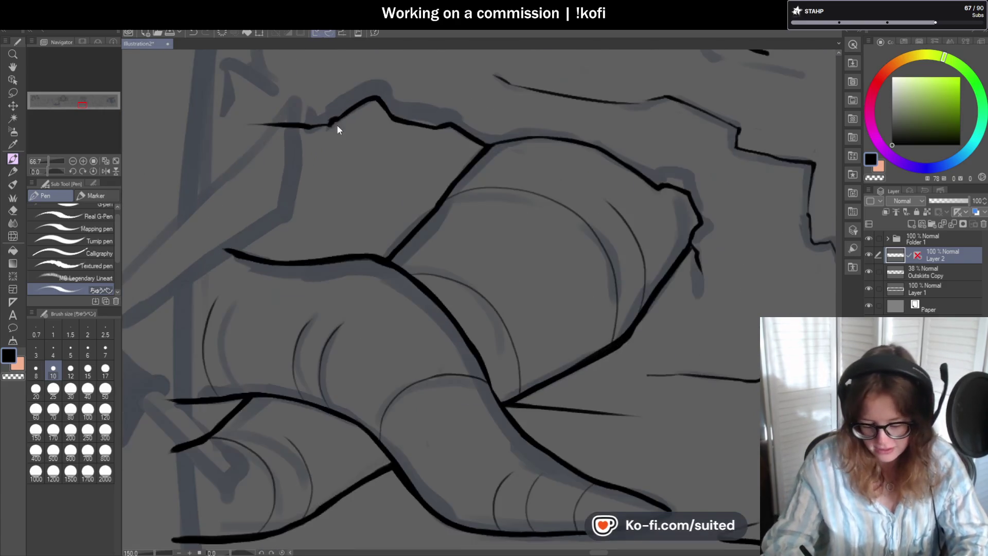
{"action": "mouse_move", "coordinate": [340, 122]}
{"action": "left_mouse_down"}
{"action": "mouse_move", "coordinate": [353, 137]}
{"action": "mouse_move", "coordinate": [367, 218]}
{"action": "left_mouse_up"}
{"action": "left_click_drag", "start_coordinate": [348, 130], "coordinate": [371, 238]}
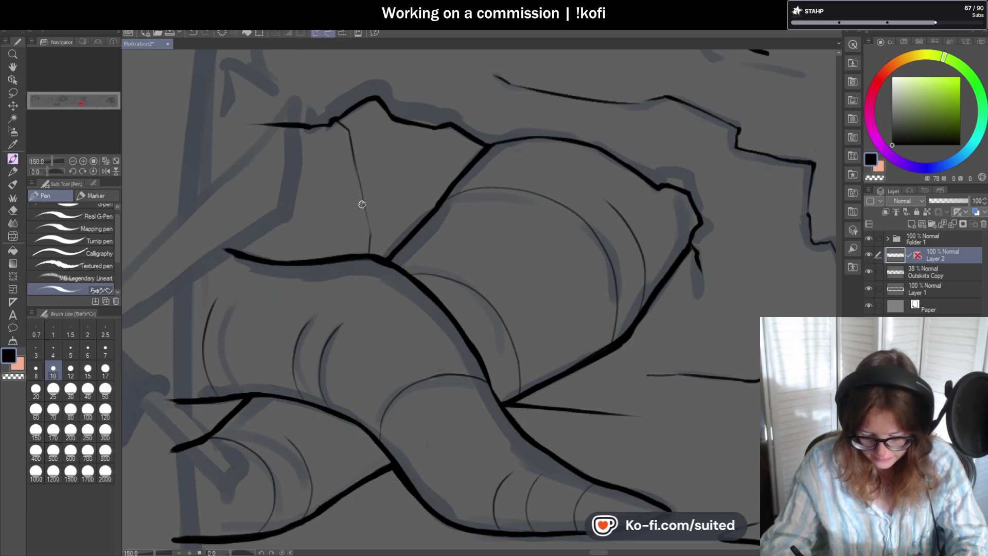
{"action": "mouse_move", "coordinate": [370, 223]}
{"action": "left_mouse_down"}
{"action": "mouse_move", "coordinate": [372, 107]}
{"action": "mouse_move", "coordinate": [346, 134]}
{"action": "mouse_move", "coordinate": [364, 204]}
{"action": "left_mouse_up"}
{"action": "scroll", "coordinate": [423, 181], "scroll_direction": "down", "scroll_amount": 3}
{"action": "scroll", "coordinate": [376, 168], "scroll_direction": "up", "scroll_amount": 3}
{"action": "mouse_move", "coordinate": [306, 230]}
{"action": "left_mouse_down"}
{"action": "mouse_move", "coordinate": [319, 187]}
{"action": "mouse_move", "coordinate": [313, 126]}
{"action": "left_mouse_up"}
{"action": "scroll", "coordinate": [421, 158], "scroll_direction": "down", "scroll_amount": 5}
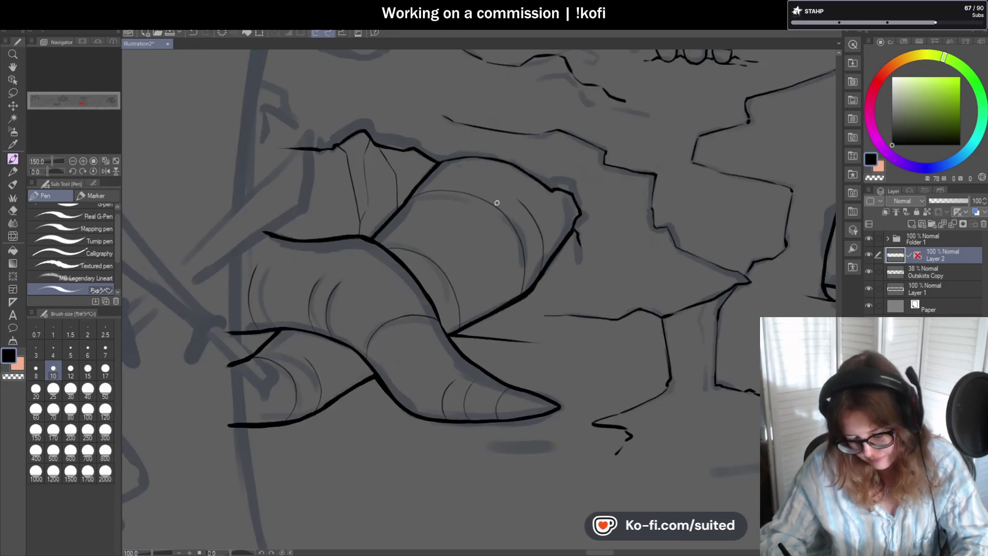
{"action": "scroll", "coordinate": [623, 200], "scroll_direction": "up", "scroll_amount": 1}
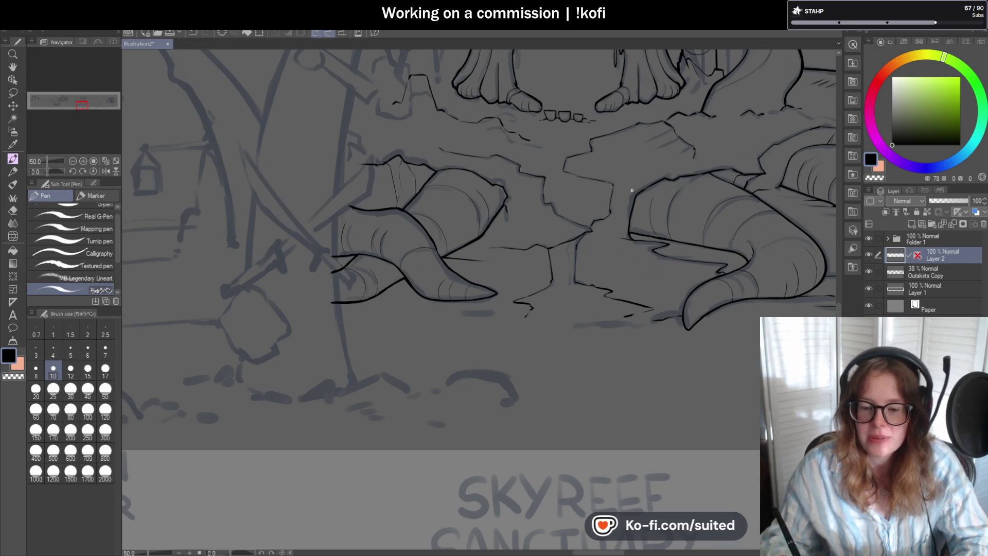
{"action": "scroll", "coordinate": [415, 201], "scroll_direction": "down", "scroll_amount": 2}
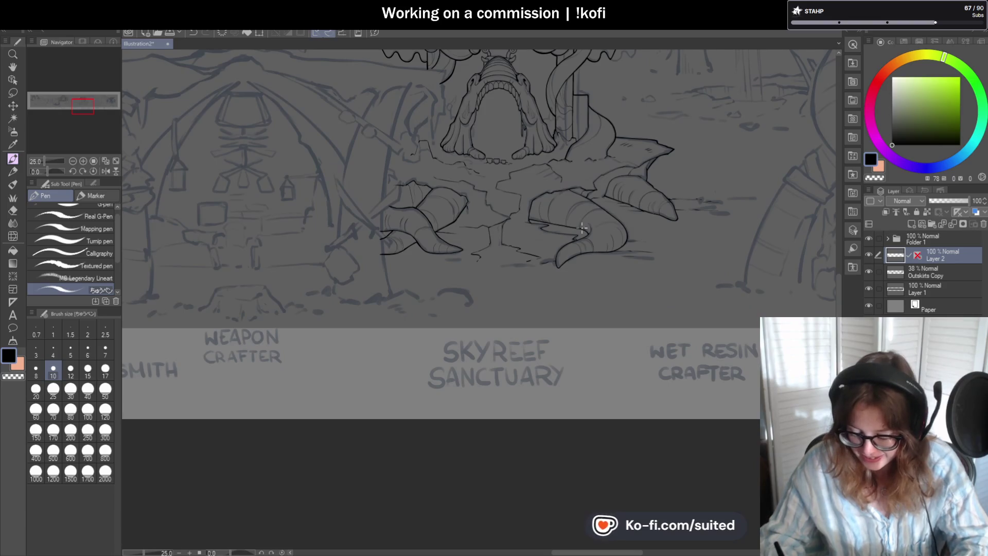
{"action": "scroll", "coordinate": [558, 259], "scroll_direction": "up", "scroll_amount": 3}
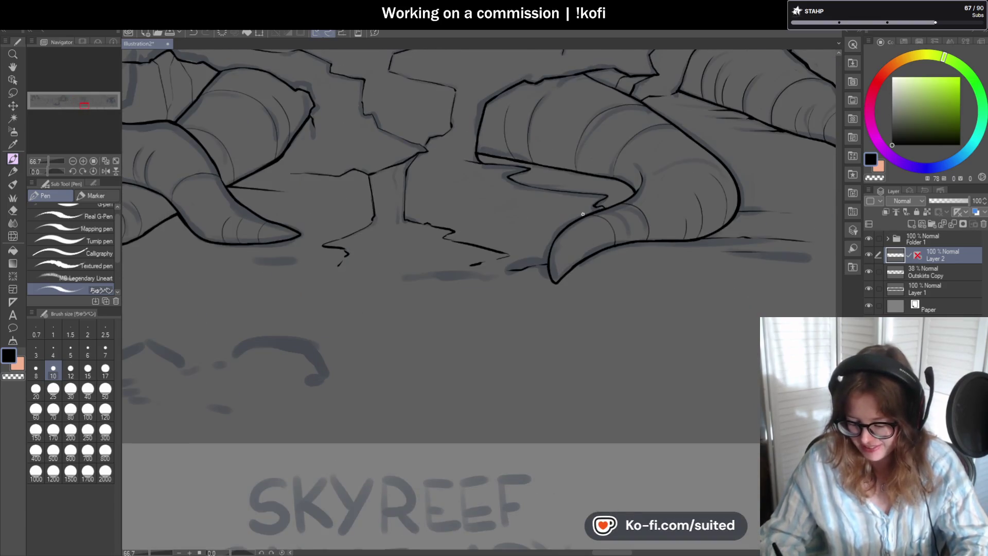
{"action": "scroll", "coordinate": [618, 167], "scroll_direction": "up", "scroll_amount": 3}
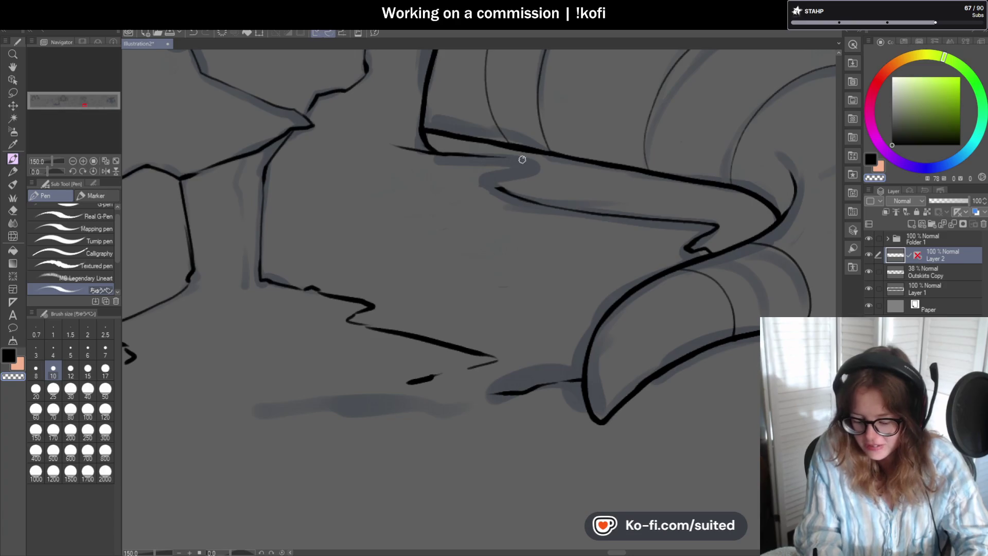
{"action": "key", "text": "ctrl+z"}
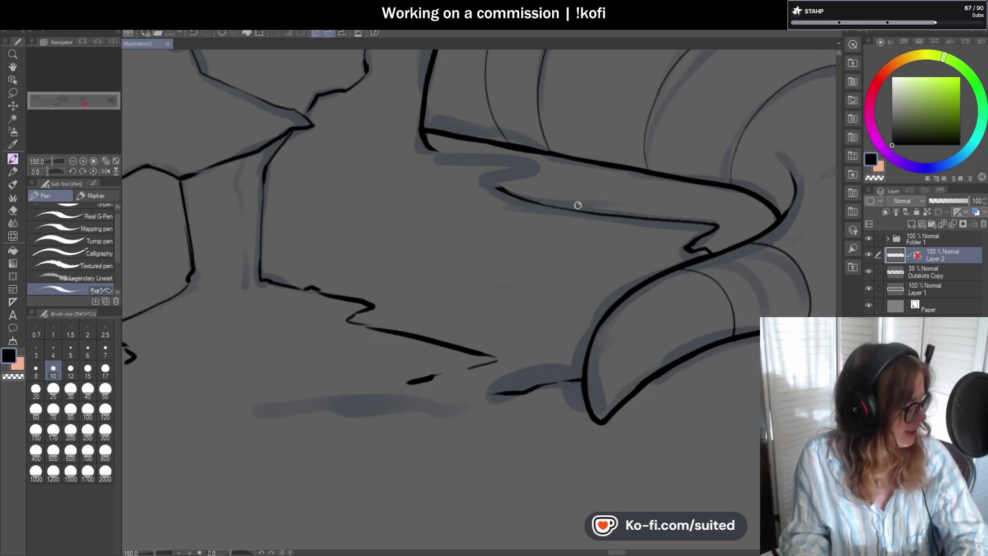
- Erase part of the lower line with transparent colour and redraw the underside line in black
{"action": "scroll", "coordinate": [398, 175], "scroll_direction": "down", "scroll_amount": 1}
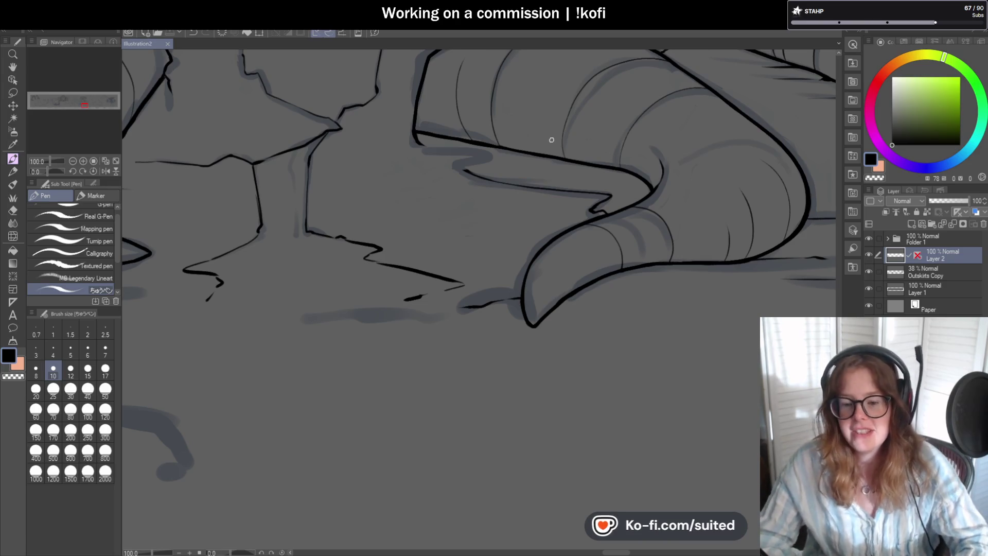
{"action": "scroll", "coordinate": [552, 169], "scroll_direction": "down", "scroll_amount": 2}
{"action": "scroll", "coordinate": [554, 202], "scroll_direction": "up", "scroll_amount": 4}
{"action": "key", "text": "c"}
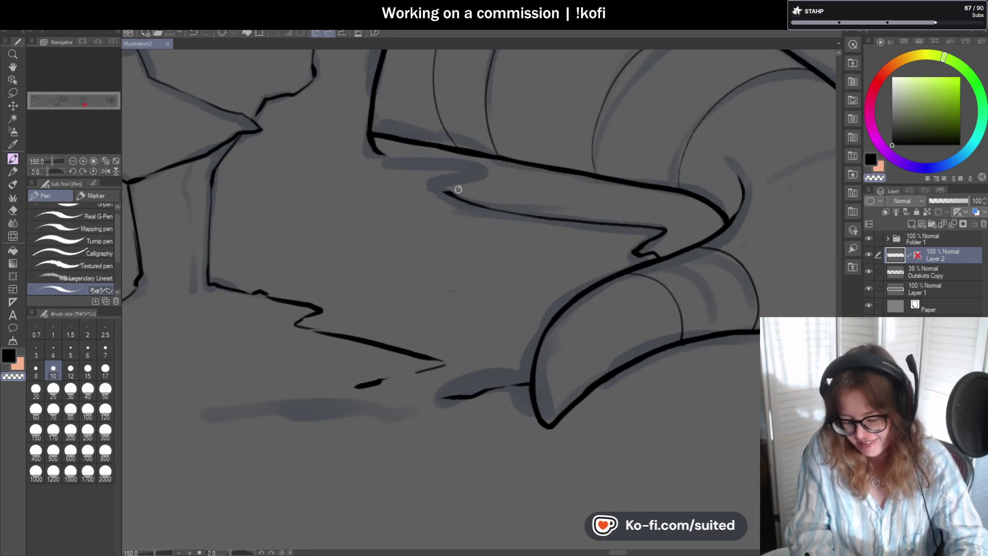
{"action": "left_click_drag", "start_coordinate": [437, 198], "coordinate": [659, 229]}
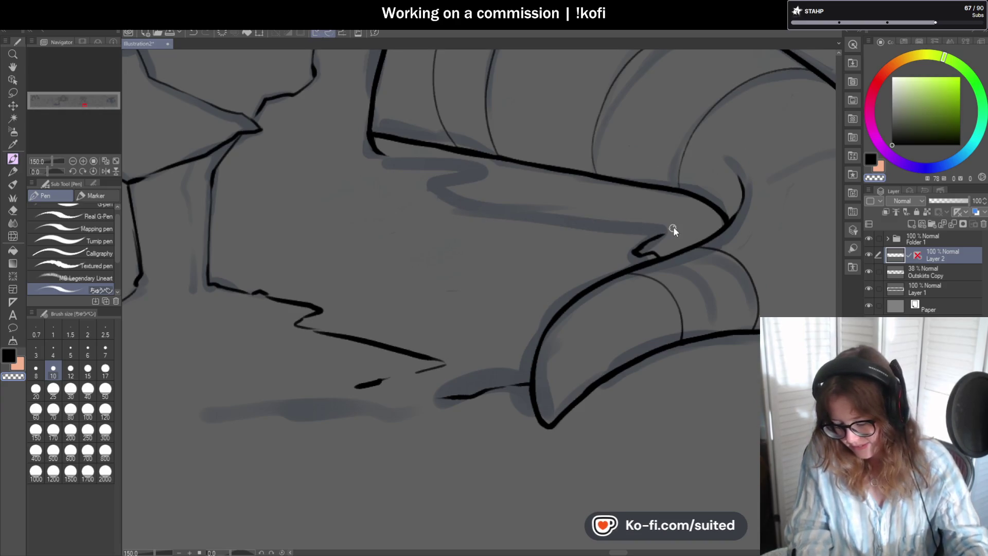
{"action": "key", "text": "c"}
{"action": "mouse_move", "coordinate": [644, 185]}
{"action": "left_mouse_down"}
{"action": "mouse_move", "coordinate": [337, 197]}
{"action": "mouse_move", "coordinate": [449, 193]}
{"action": "left_mouse_up"}
{"action": "mouse_move", "coordinate": [524, 194]}
{"action": "left_mouse_down"}
{"action": "mouse_move", "coordinate": [662, 190]}
{"action": "mouse_move", "coordinate": [619, 193]}
{"action": "left_mouse_up"}
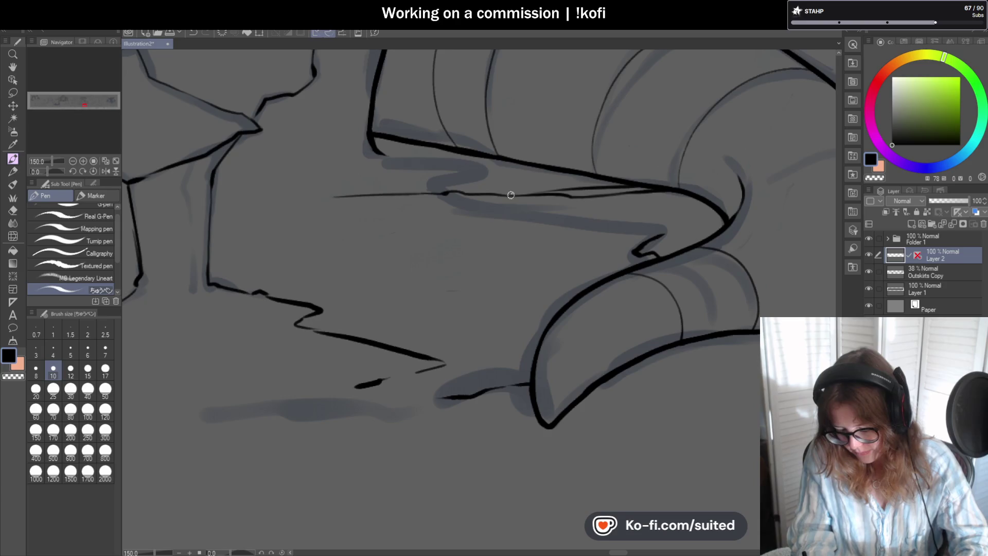
- Extend the thin ground line to the right and save the illustration
{"action": "scroll", "coordinate": [549, 195], "scroll_direction": "down", "scroll_amount": 3}
{"action": "scroll", "coordinate": [566, 226], "scroll_direction": "down", "scroll_amount": 1}
{"action": "scroll", "coordinate": [607, 213], "scroll_direction": "up", "scroll_amount": 3}
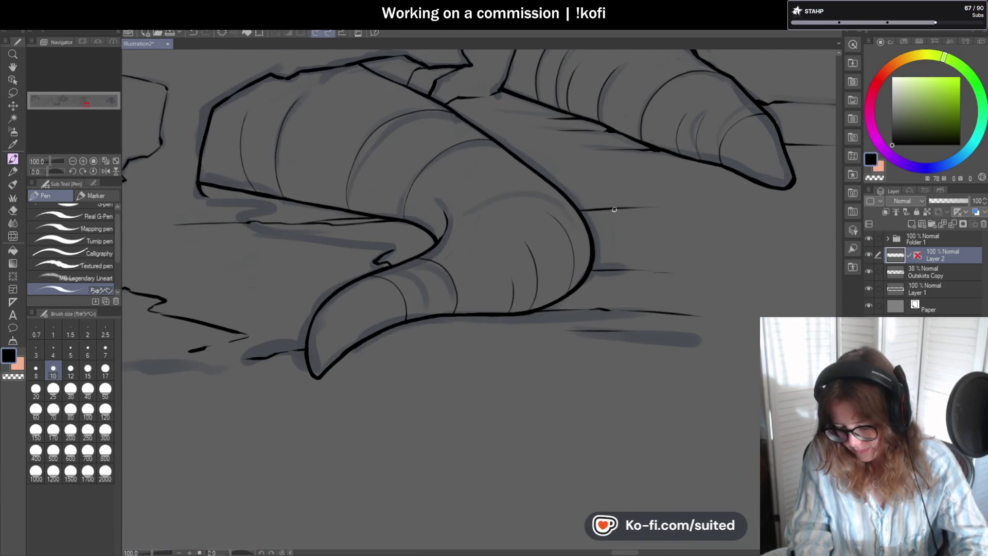
{"action": "left_click_drag", "start_coordinate": [668, 206], "coordinate": [744, 202]}
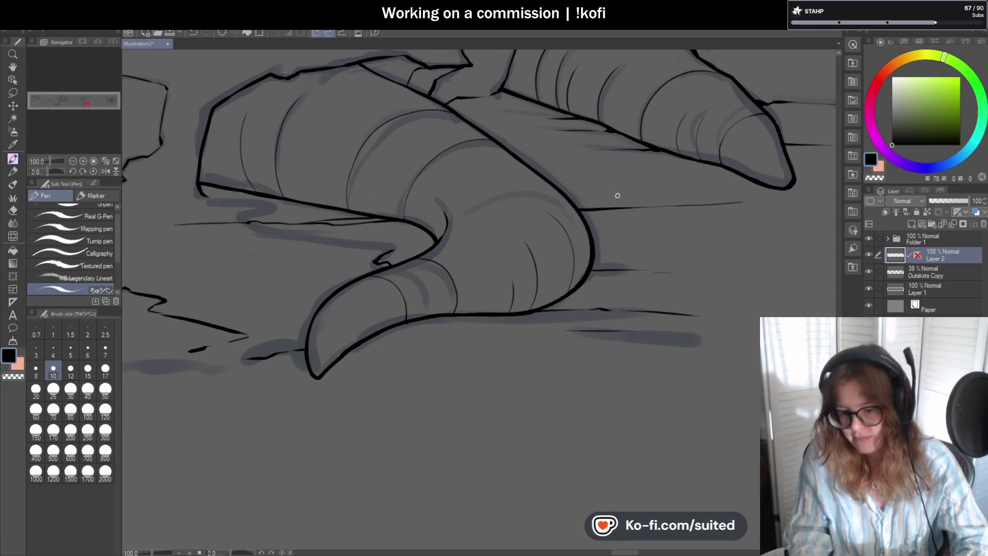
{"action": "scroll", "coordinate": [606, 285], "scroll_direction": "down", "scroll_amount": 2}
{"action": "key", "text": "ctrl+s"}
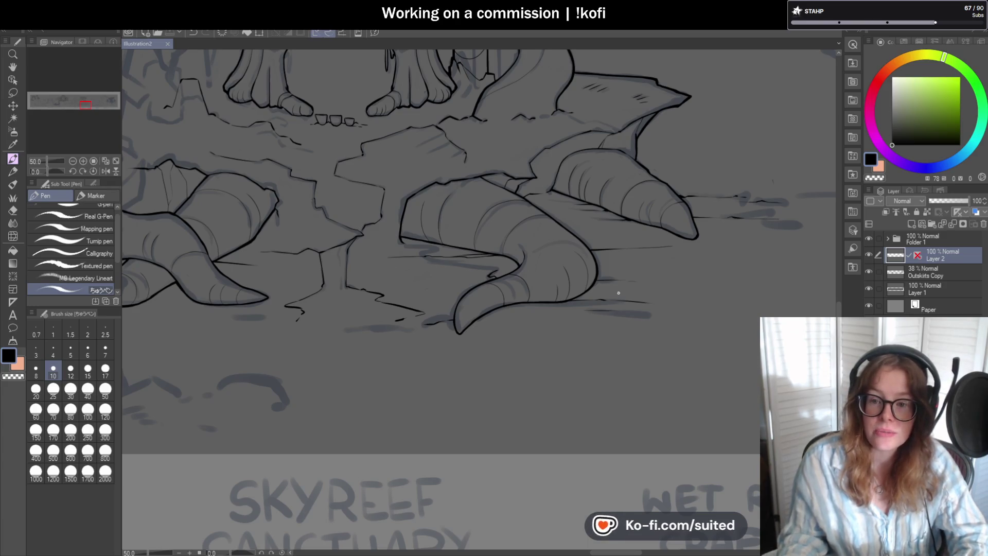
- Undo the small hooked strokes and bring the area below the horn tip into view
{"action": "scroll", "coordinate": [711, 203], "scroll_direction": "down", "scroll_amount": 2}
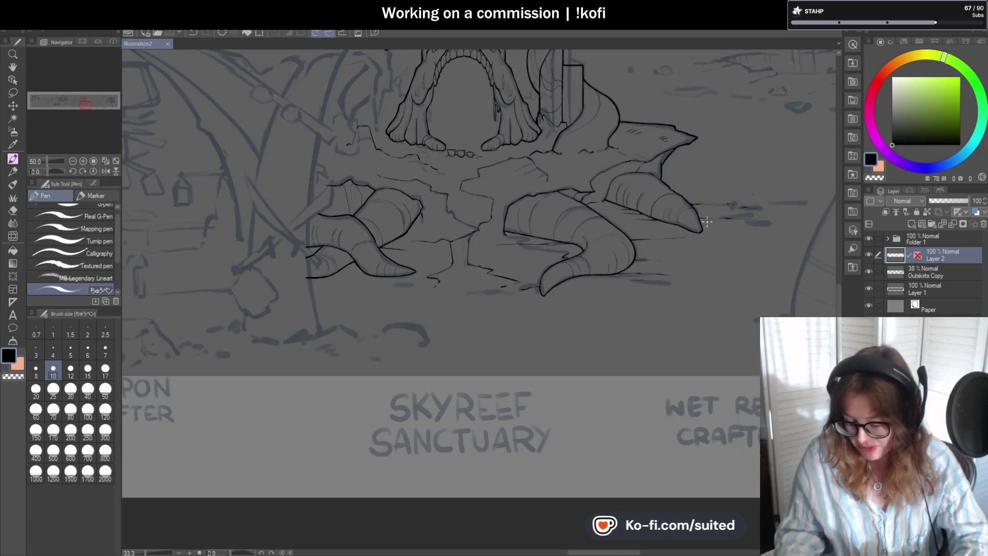
{"action": "scroll", "coordinate": [589, 237], "scroll_direction": "up", "scroll_amount": 5}
{"action": "key", "text": "ctrl+z"}
{"action": "key", "text": "ctrl+z"}
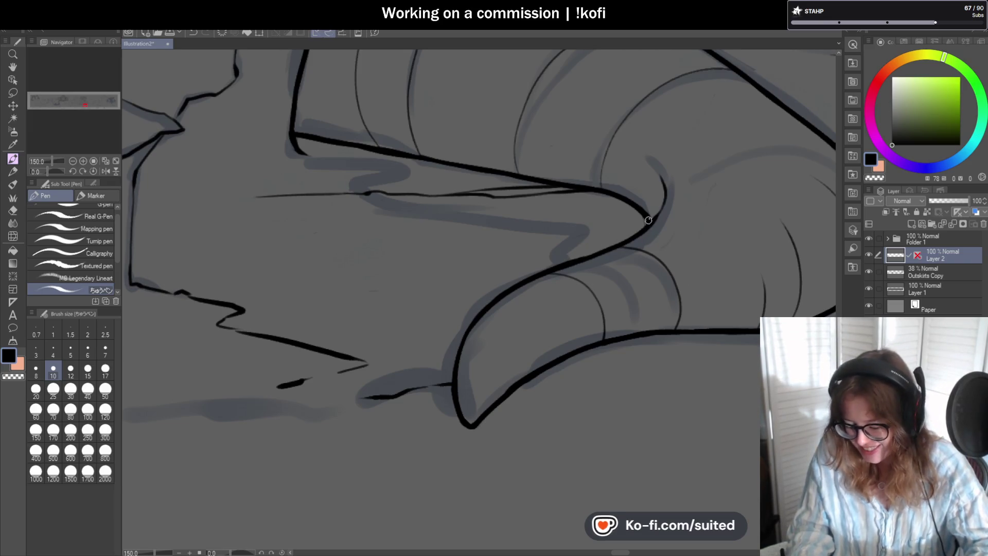
{"action": "key", "text": "ctrl+z"}
{"action": "scroll", "coordinate": [637, 227], "scroll_direction": "down", "scroll_amount": 3}
{"action": "mouse_move", "coordinate": [543, 266]}
{"action": "left_mouse_down"}
{"action": "mouse_move", "coordinate": [510, 225]}
{"action": "mouse_move", "coordinate": [582, 235]}
{"action": "left_mouse_up"}
{"action": "scroll", "coordinate": [521, 244], "scroll_direction": "up", "scroll_amount": 3}
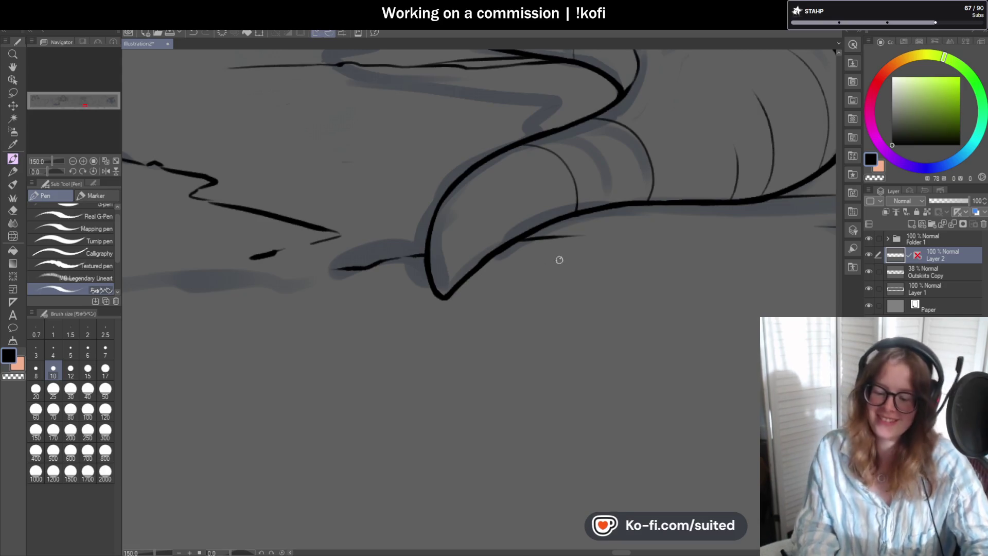
- Redraw the thin ground line right of the horn tip and erase the stray stroke beside it
{"action": "key", "text": "ctrl+z"}
{"action": "left_click_drag", "start_coordinate": [524, 238], "coordinate": [597, 235]}
{"action": "key", "text": "ctrl+z"}
{"action": "left_click_drag", "start_coordinate": [523, 238], "coordinate": [605, 239]}
{"action": "key", "text": "ctrl+z"}
{"action": "key", "text": "ctrl+z"}
{"action": "left_click_drag", "start_coordinate": [526, 243], "coordinate": [650, 246]}
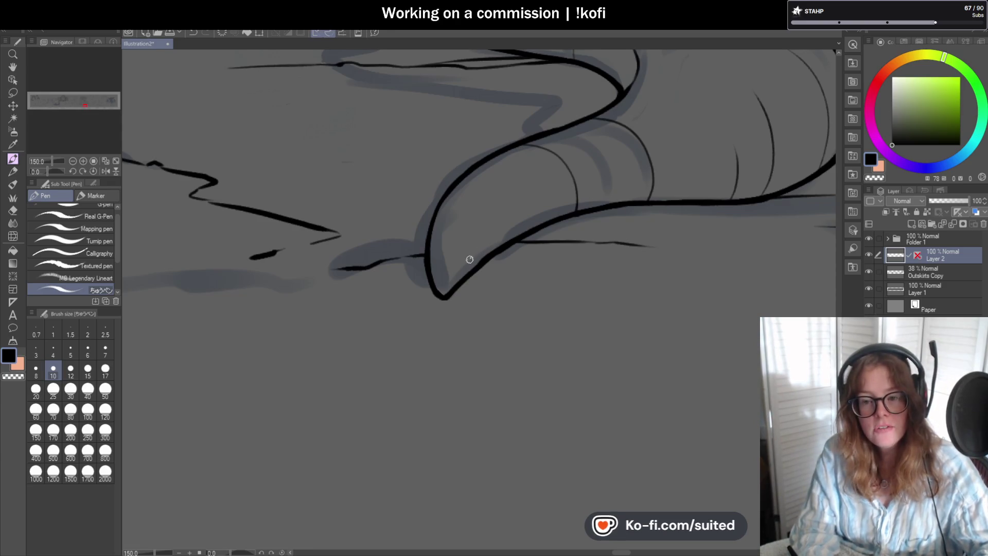
{"action": "scroll", "coordinate": [470, 258], "scroll_direction": "down", "scroll_amount": 4}
{"action": "scroll", "coordinate": [445, 252], "scroll_direction": "up", "scroll_amount": 4}
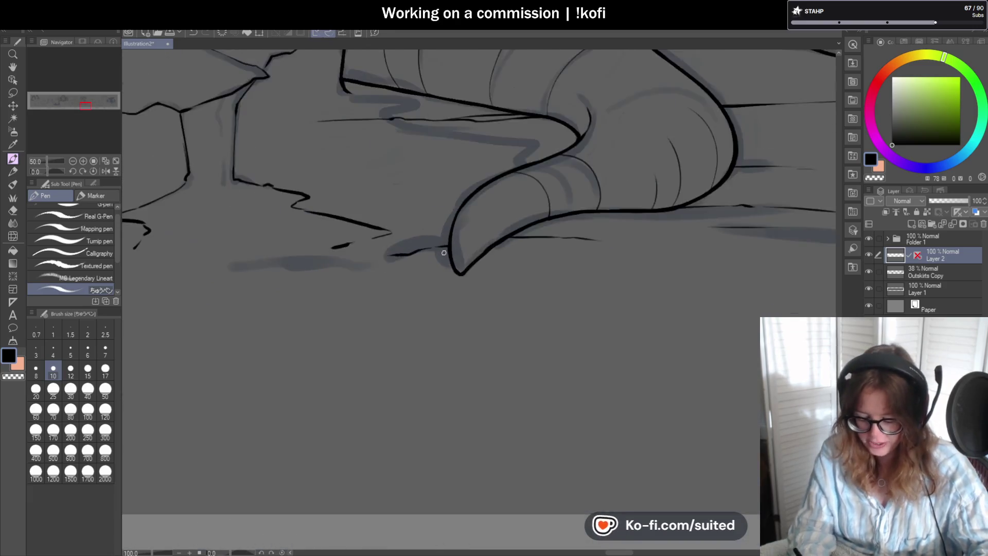
{"action": "left_click_drag", "start_coordinate": [445, 247], "coordinate": [370, 251]}
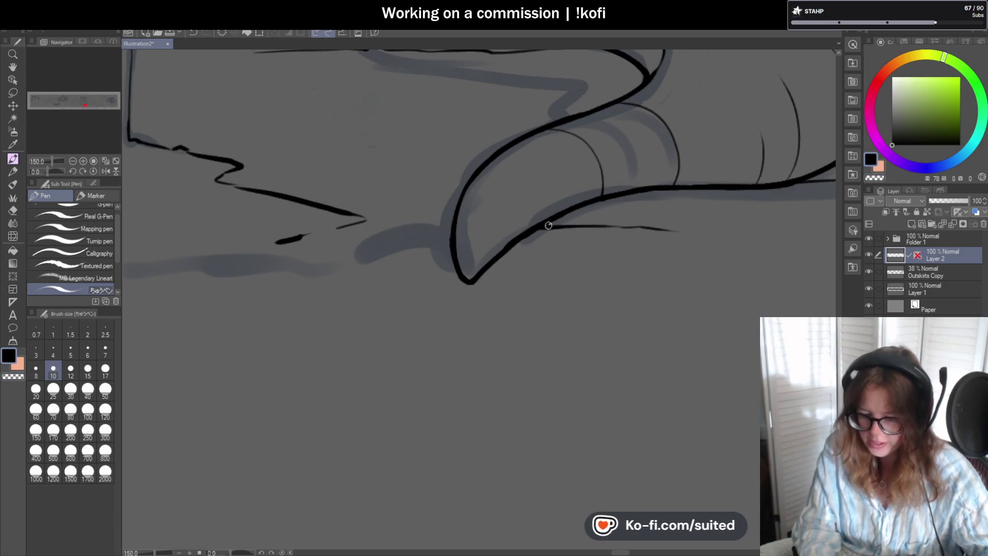
- Undo the last tail stroke and redraw the claw's tail line in short strokes
{"action": "scroll", "coordinate": [598, 272], "scroll_direction": "down", "scroll_amount": 2}
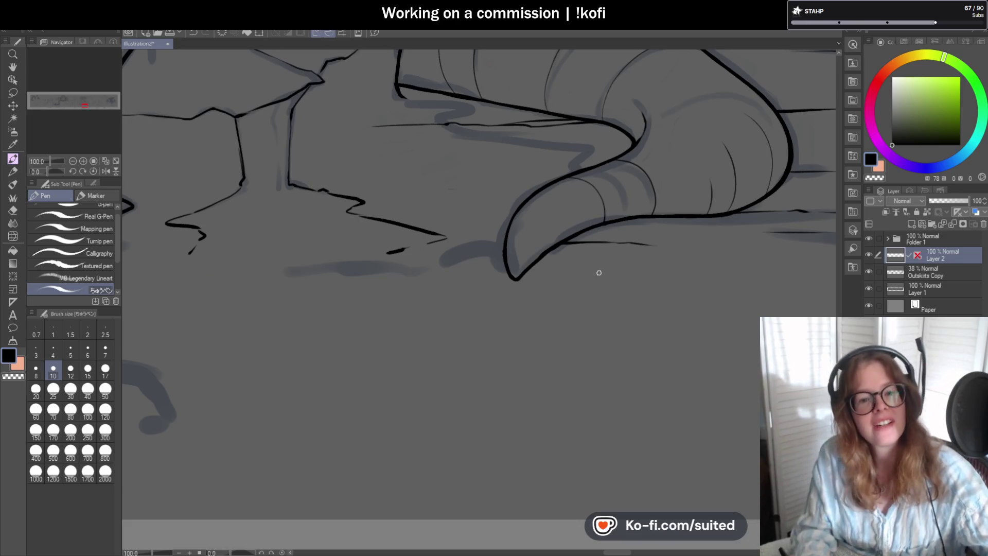
{"action": "scroll", "coordinate": [618, 242], "scroll_direction": "down", "scroll_amount": 3}
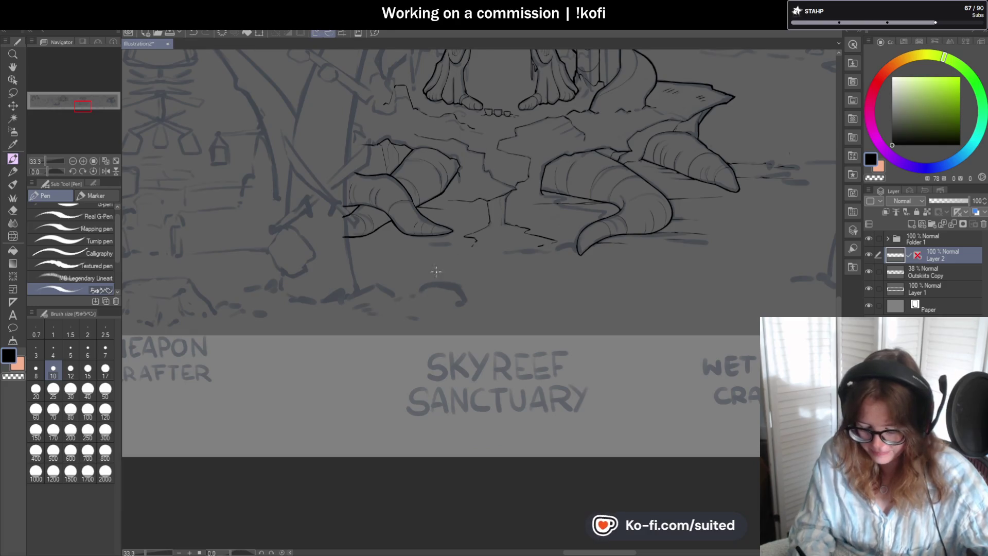
{"action": "scroll", "coordinate": [364, 221], "scroll_direction": "up", "scroll_amount": 5}
{"action": "key", "text": "ctrl+z"}
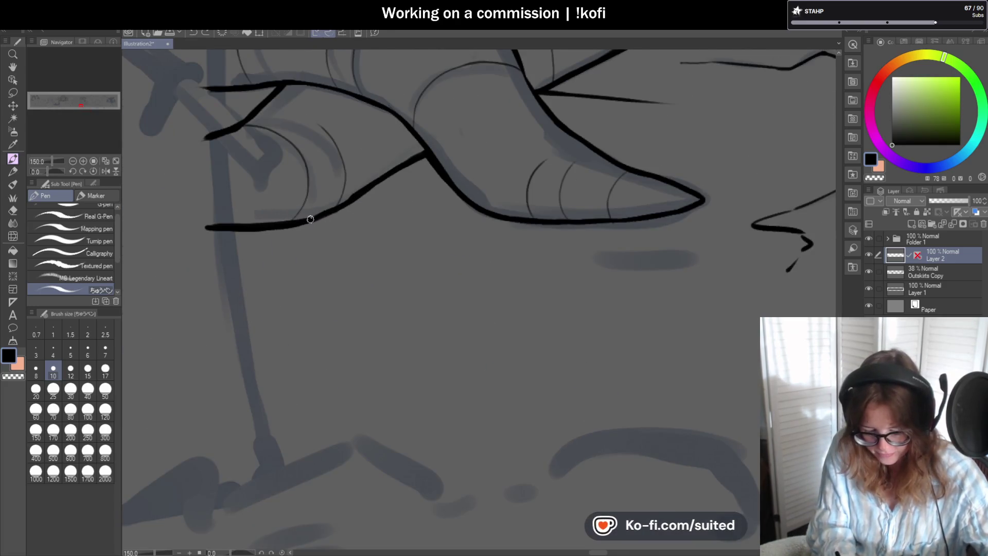
{"action": "left_click_drag", "start_coordinate": [471, 225], "coordinate": [490, 224]}
{"action": "left_click_drag", "start_coordinate": [303, 227], "coordinate": [342, 225]}
{"action": "scroll", "coordinate": [412, 298], "scroll_direction": "down", "scroll_amount": 4}
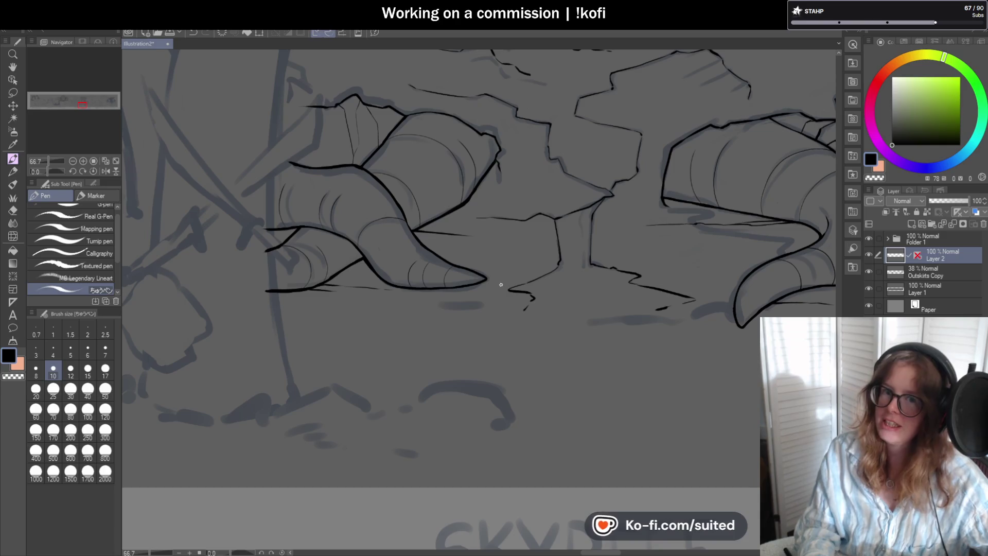
{"action": "scroll", "coordinate": [515, 288], "scroll_direction": "down", "scroll_amount": 5}
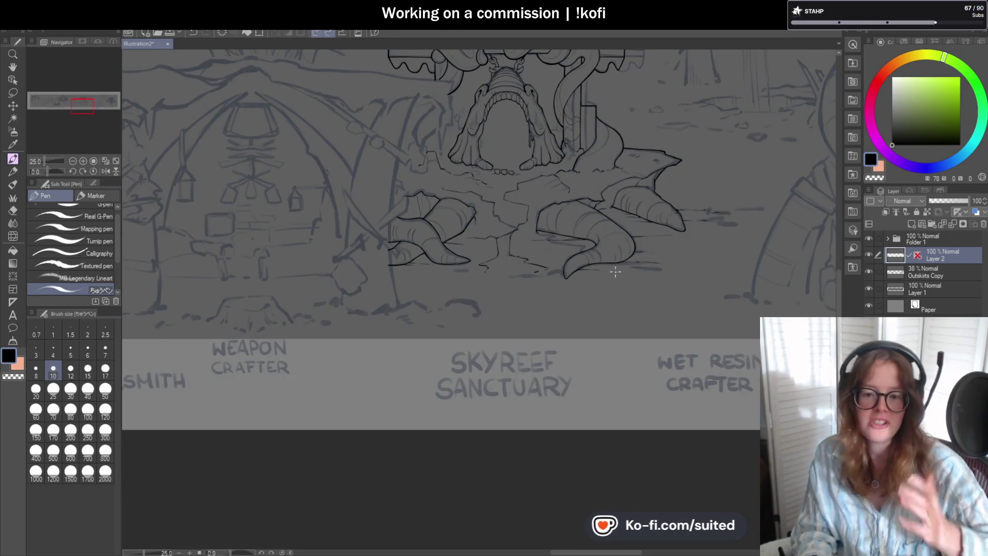
- Hide and reshow the Outskirts Copy sketch layer
{"action": "scroll", "coordinate": [509, 263], "scroll_direction": "down", "scroll_amount": 2}
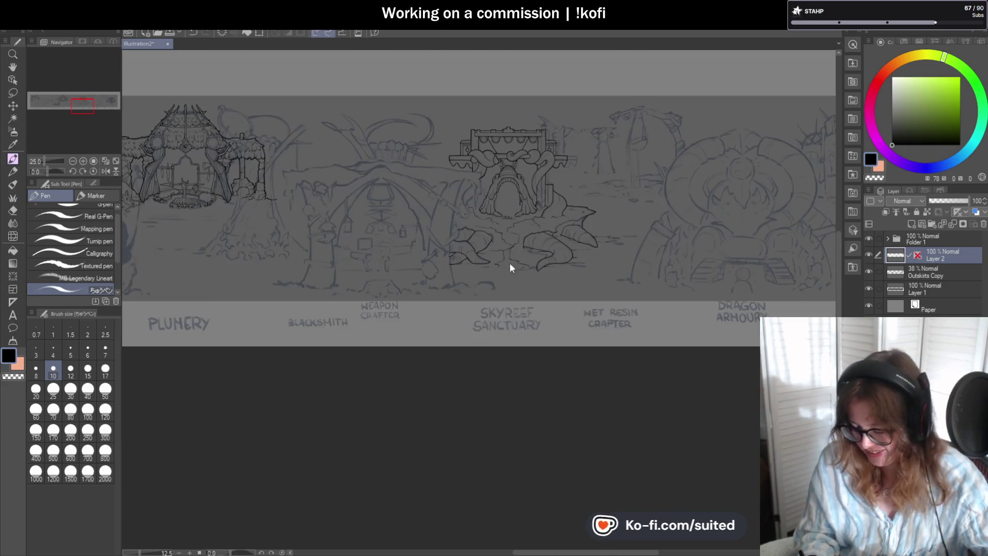
{"action": "scroll", "coordinate": [509, 263], "scroll_direction": "up", "scroll_amount": 1}
{"action": "left_click", "coordinate": [869, 271]}
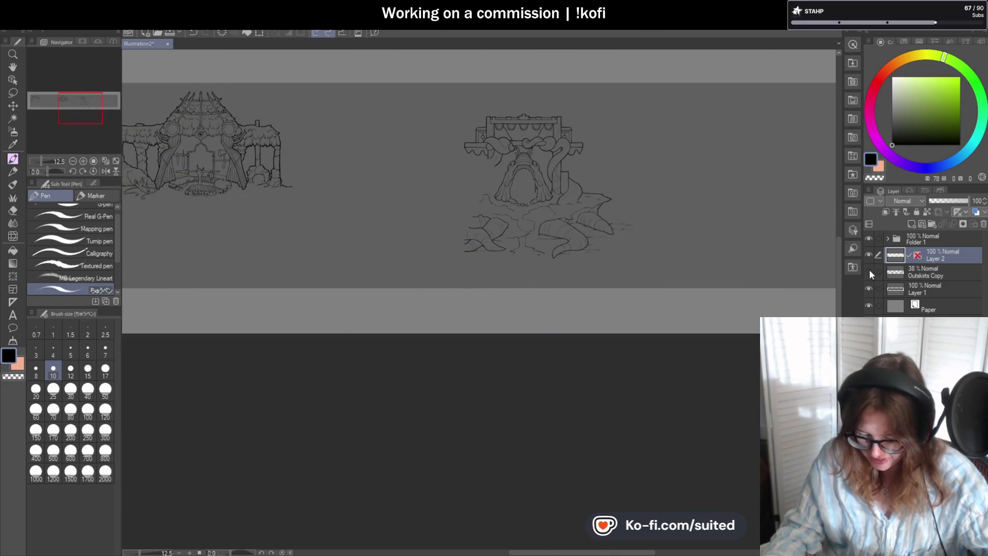
{"action": "scroll", "coordinate": [723, 257], "scroll_direction": "down", "scroll_amount": 1}
{"action": "scroll", "coordinate": [802, 302], "scroll_direction": "up", "scroll_amount": 1}
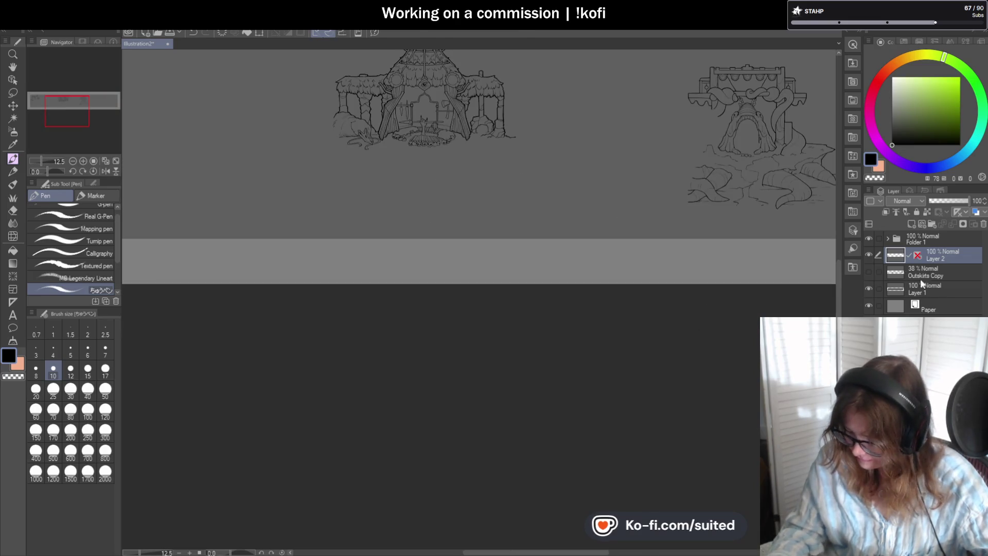
{"action": "left_click", "coordinate": [869, 270]}
{"action": "scroll", "coordinate": [760, 181], "scroll_direction": "down", "scroll_amount": 1}
{"action": "scroll", "coordinate": [690, 211], "scroll_direction": "up", "scroll_amount": 2}
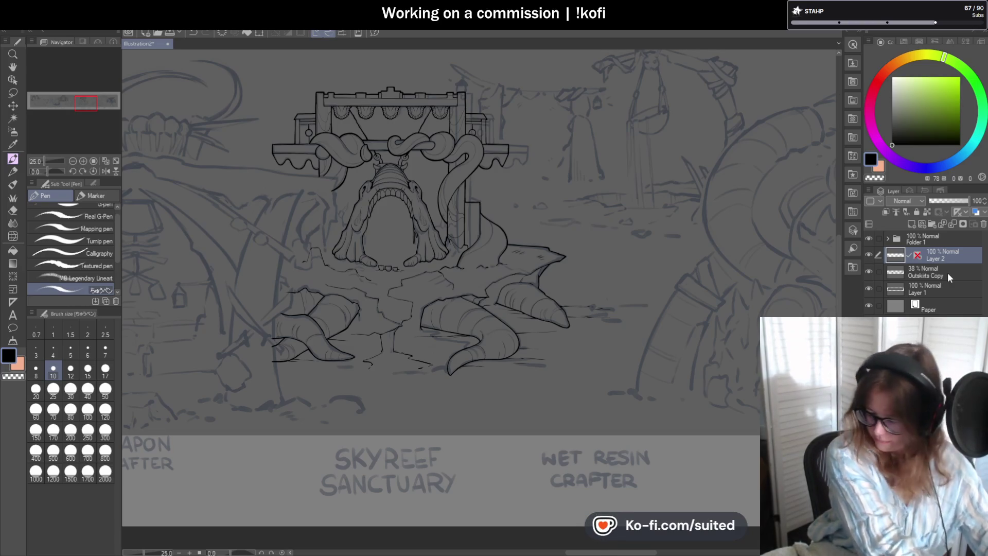
- Rename Layer 2 to 'Skyreef Sanctuary', move it into Folder 1, and add a new raster layer
{"action": "double_click", "coordinate": [925, 258]}
{"action": "type", "text": "Skyreef Sanctuary"}
{"action": "key", "text": "Return"}
{"action": "left_click_drag", "start_coordinate": [934, 256], "coordinate": [933, 240]}
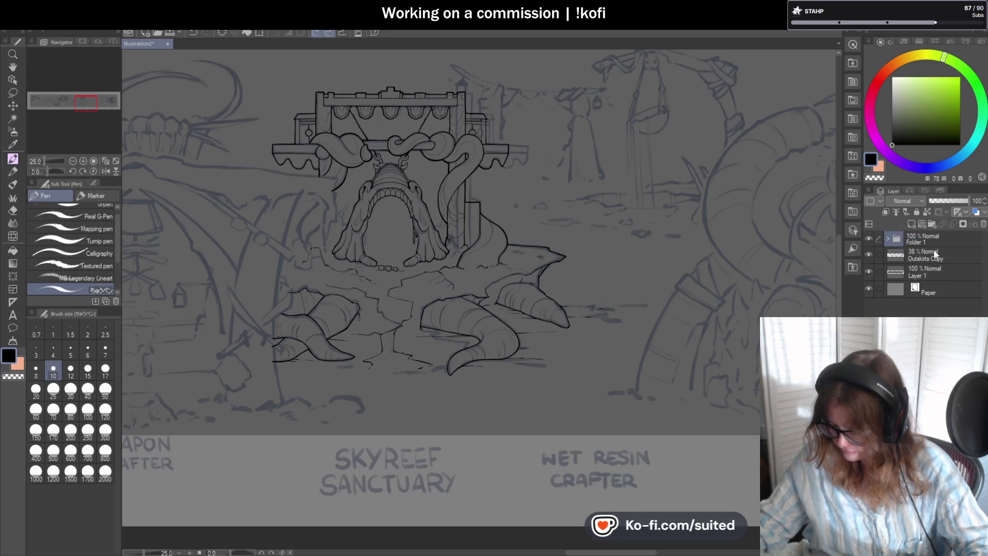
{"action": "left_click", "coordinate": [909, 224]}
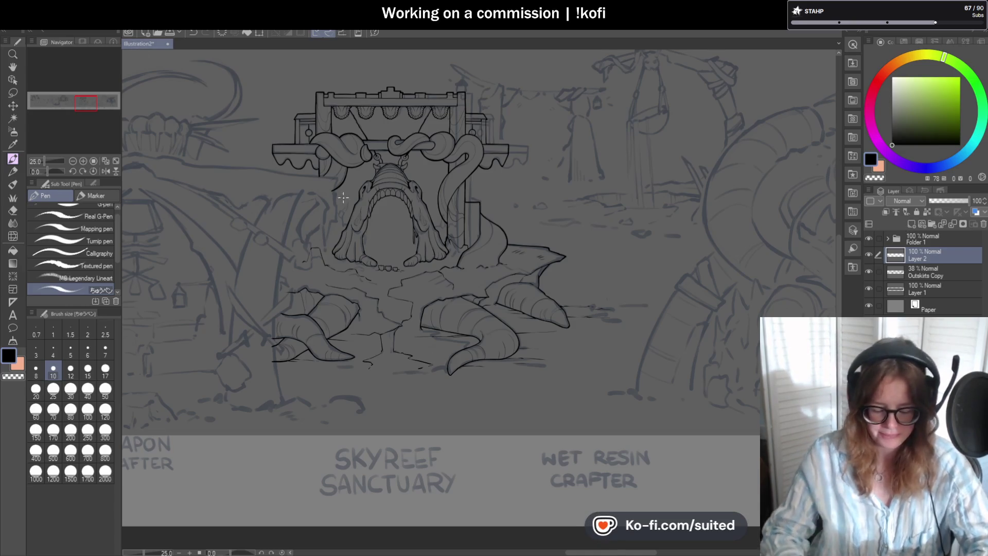
{"action": "scroll", "coordinate": [339, 196], "scroll_direction": "down", "scroll_amount": 5}
{"action": "scroll", "coordinate": [473, 245], "scroll_direction": "up", "scroll_amount": 5}
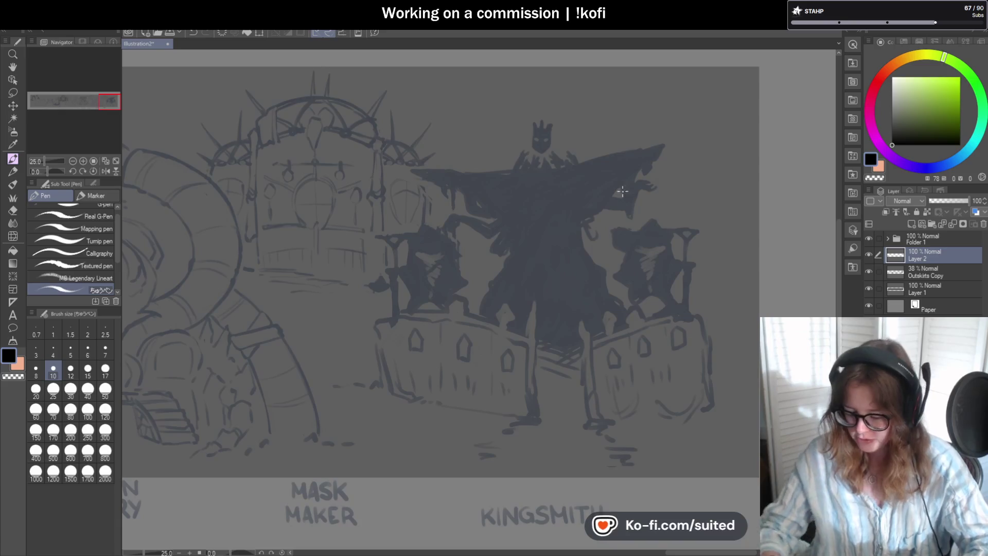
- Raise Outskirts Copy to 100% opacity and sample the figure's dark navy colour
{"action": "scroll", "coordinate": [617, 196], "scroll_direction": "down", "scroll_amount": 3}
{"action": "scroll", "coordinate": [565, 211], "scroll_direction": "up", "scroll_amount": 3}
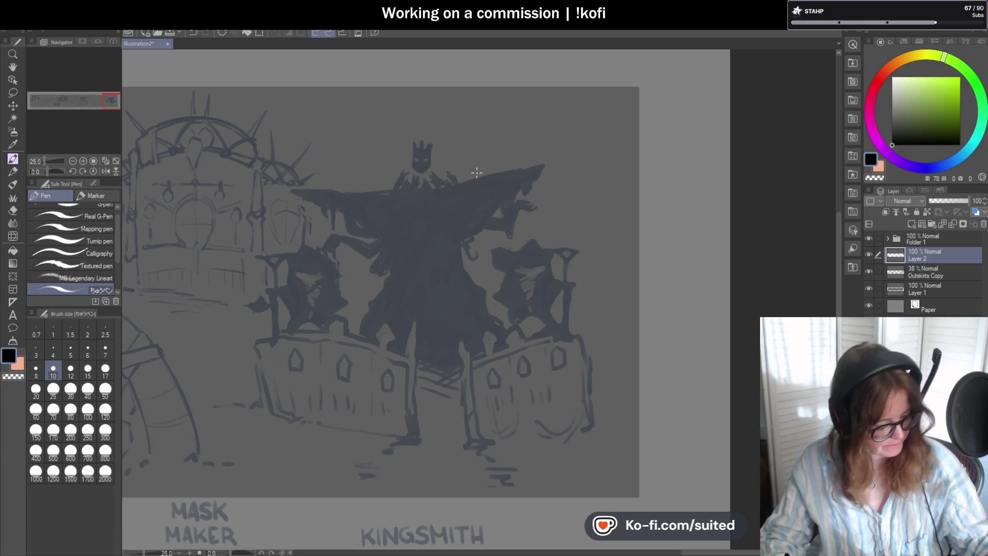
{"action": "key", "text": "b"}
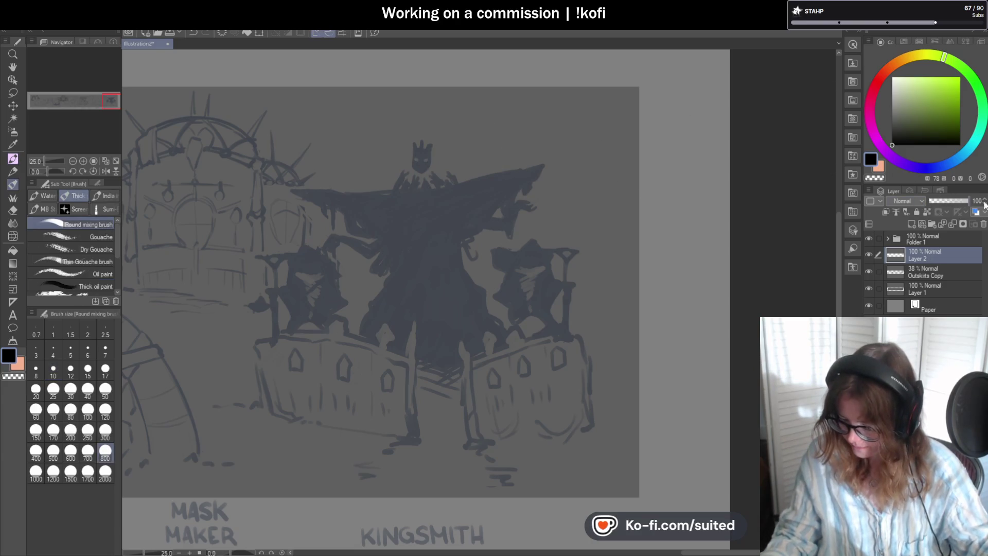
{"action": "left_click", "coordinate": [935, 273]}
{"action": "left_click", "coordinate": [967, 200]}
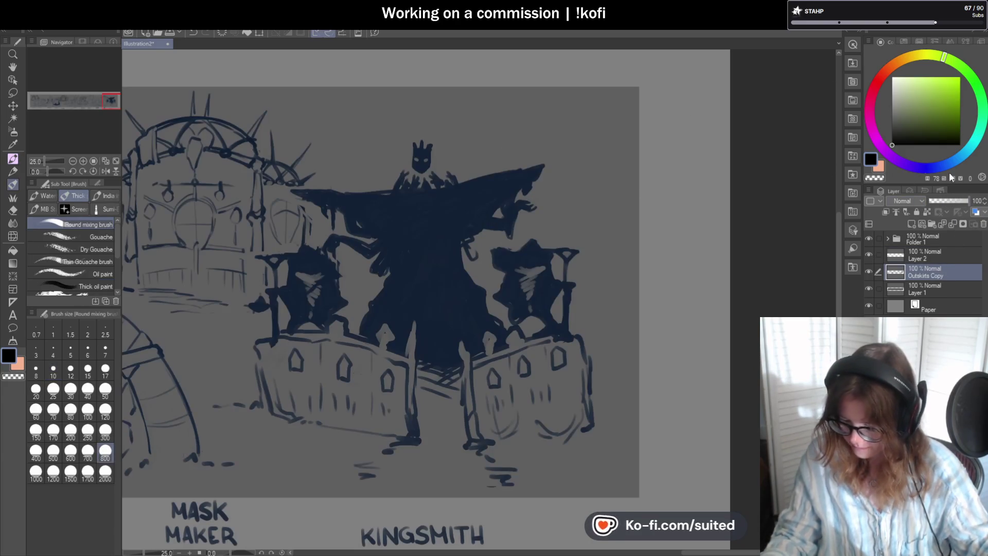
{"action": "key", "text": "i"}
{"action": "left_click", "coordinate": [441, 210]}
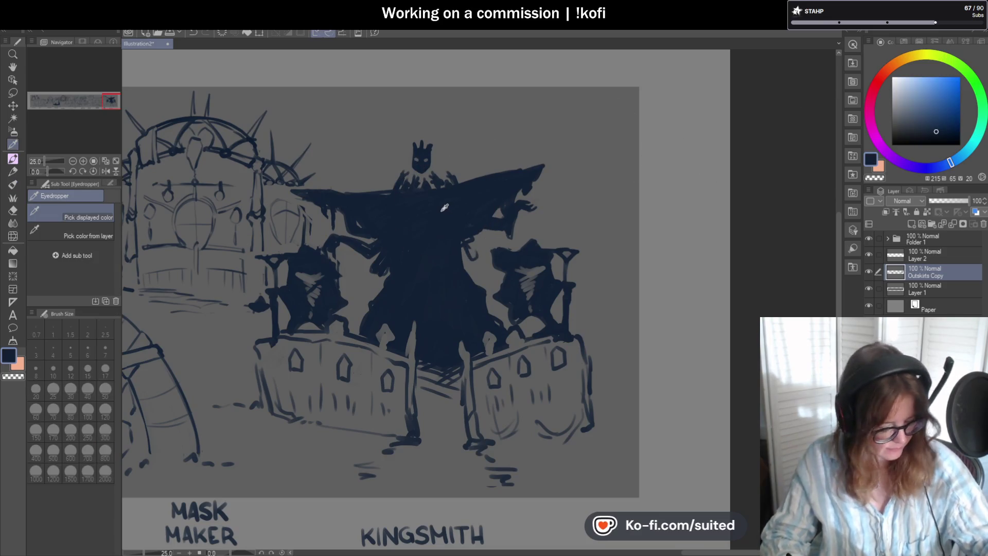
{"action": "key", "text": "b"}
- Cut pale eye holes in the mask with transparent colour, undoing the stroke over the left eye
{"action": "scroll", "coordinate": [315, 200], "scroll_direction": "up", "scroll_amount": 2}
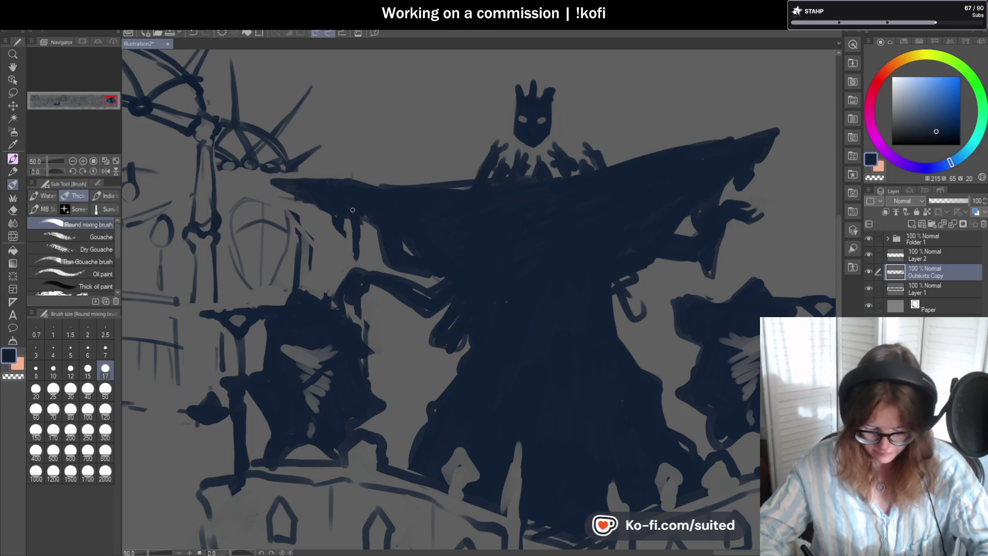
{"action": "key", "text": "c"}
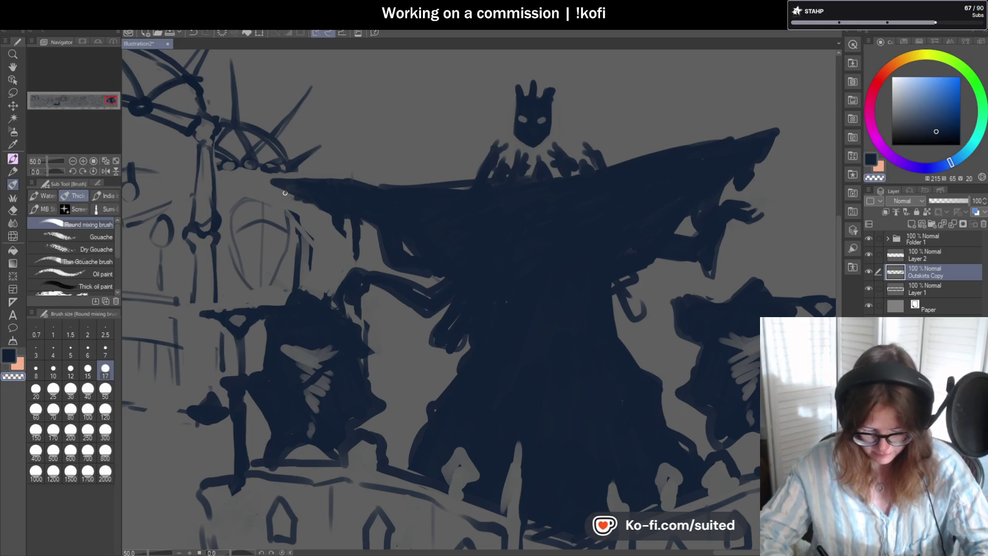
{"action": "key", "text": "c"}
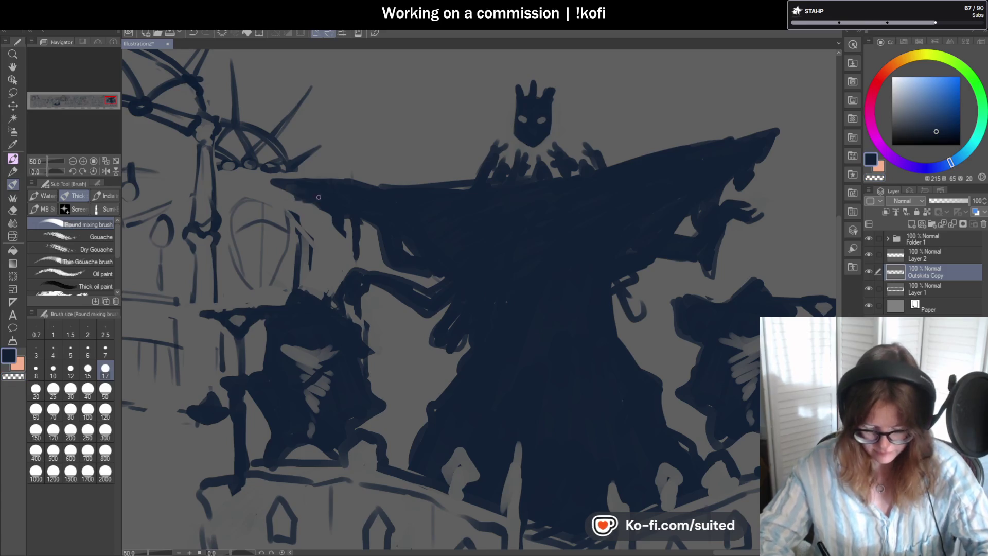
{"action": "scroll", "coordinate": [496, 214], "scroll_direction": "down", "scroll_amount": 2}
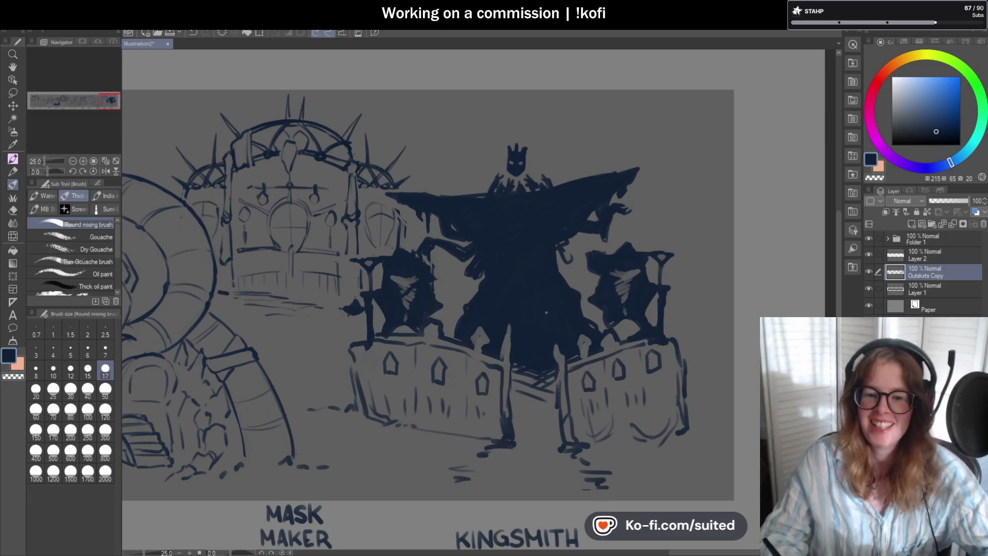
{"action": "scroll", "coordinate": [543, 231], "scroll_direction": "up", "scroll_amount": 2}
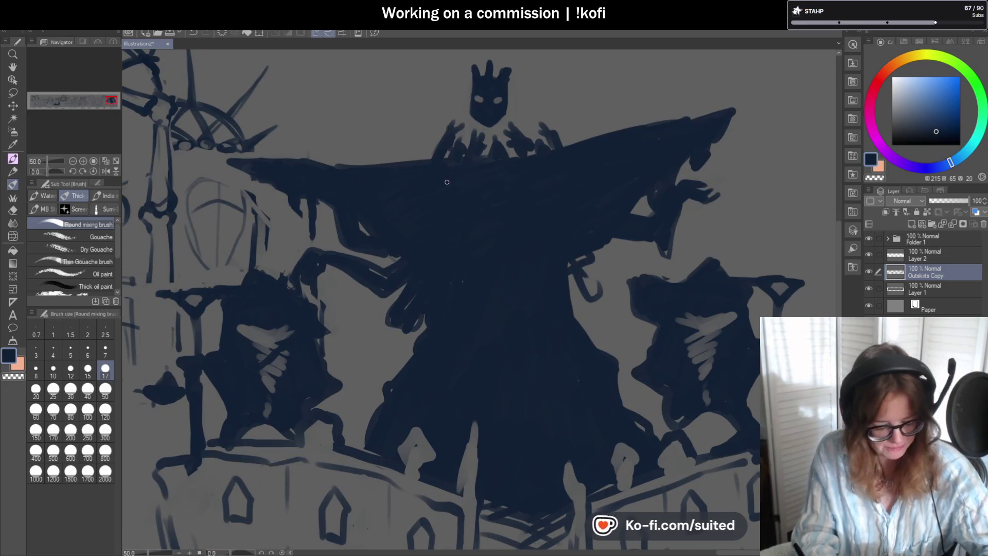
{"action": "scroll", "coordinate": [437, 243], "scroll_direction": "down", "scroll_amount": 2}
{"action": "scroll", "coordinate": [456, 192], "scroll_direction": "up", "scroll_amount": 5}
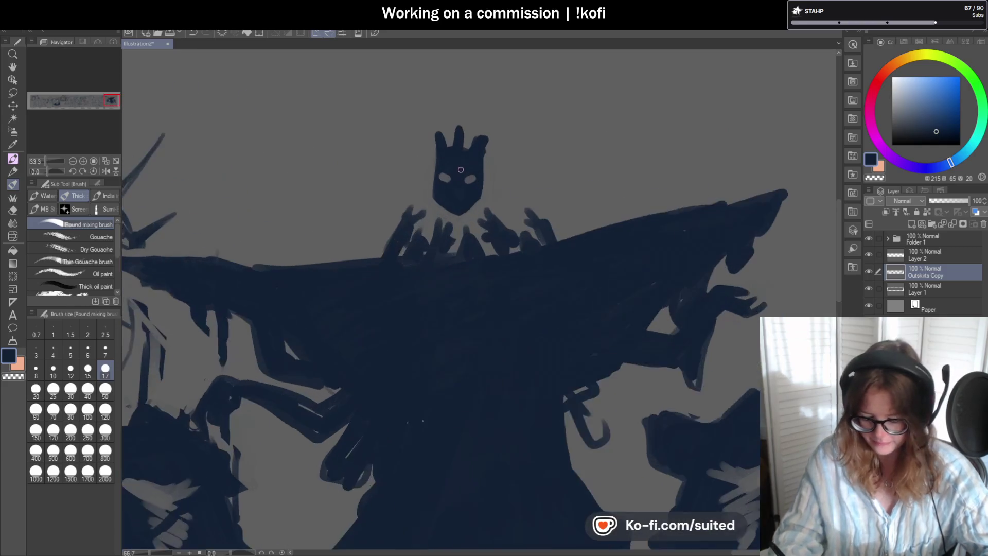
{"action": "key", "text": "ctrl+z"}
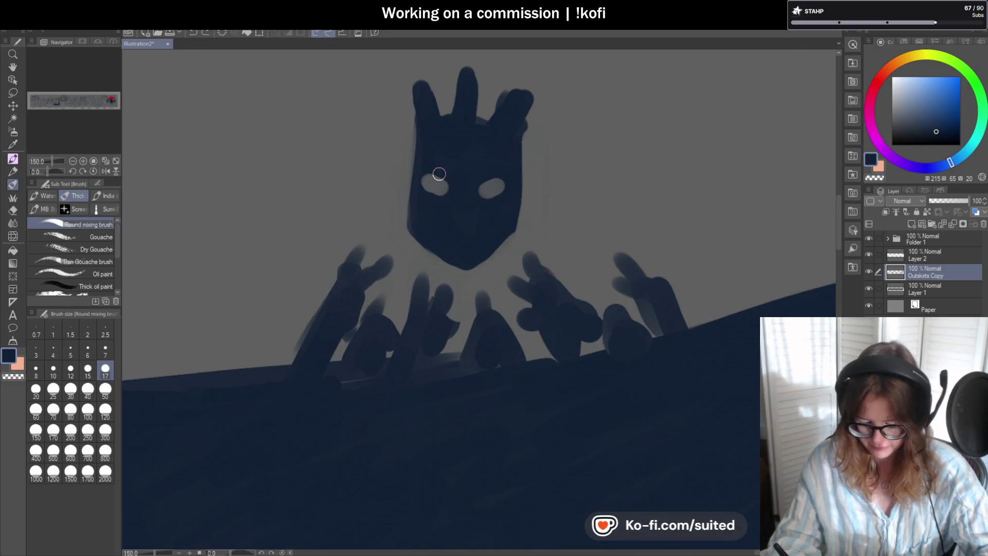
- Repaint the left eye cleaner and fill both eye holes out as light ovals
{"action": "mouse_move", "coordinate": [437, 175]}
{"action": "left_mouse_down"}
{"action": "mouse_move", "coordinate": [422, 180]}
{"action": "mouse_move", "coordinate": [453, 198]}
{"action": "left_mouse_up"}
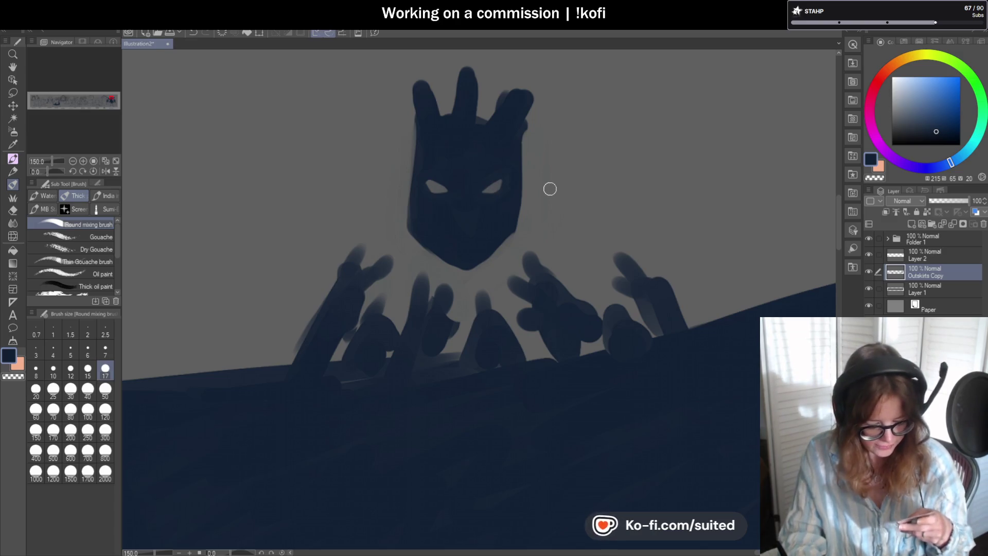
{"action": "scroll", "coordinate": [448, 169], "scroll_direction": "up", "scroll_amount": 3}
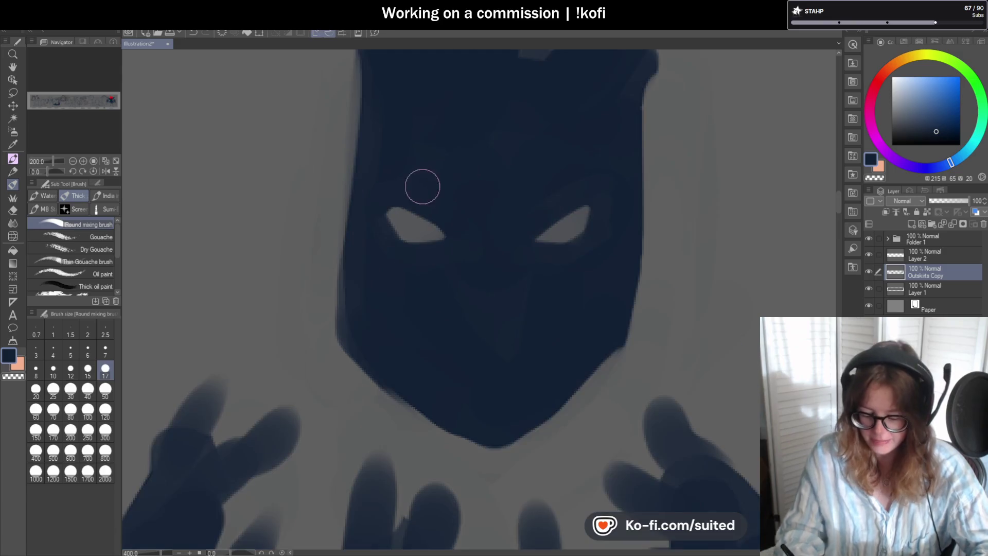
{"action": "left_click_drag", "start_coordinate": [397, 214], "coordinate": [450, 216]}
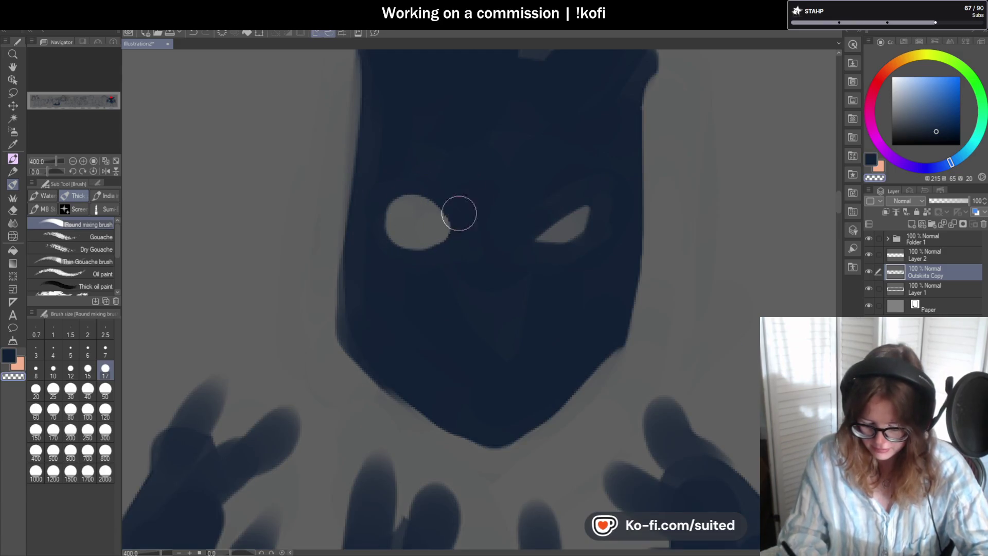
{"action": "mouse_move", "coordinate": [547, 227]}
{"action": "left_mouse_down"}
{"action": "mouse_move", "coordinate": [560, 212]}
{"action": "mouse_move", "coordinate": [568, 237]}
{"action": "left_mouse_up"}
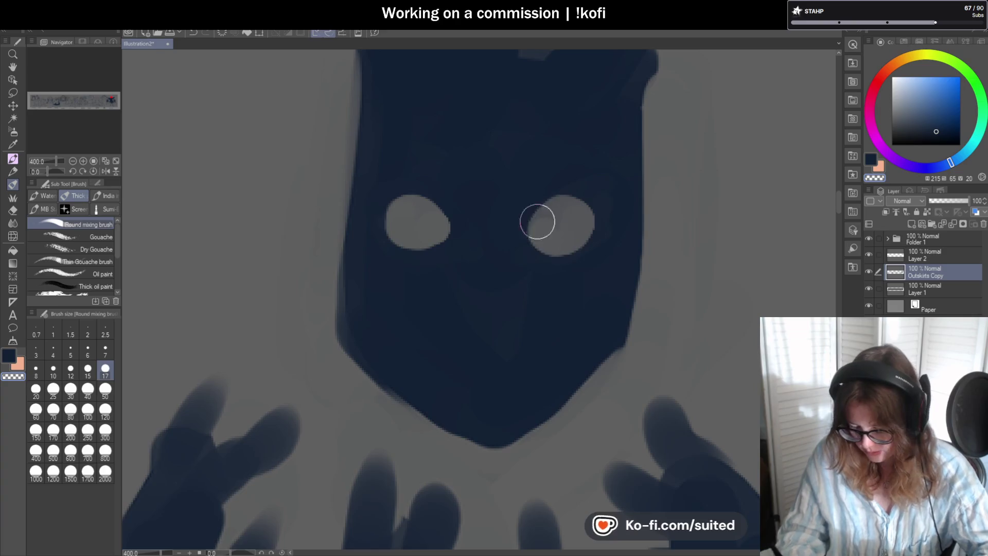
{"action": "scroll", "coordinate": [548, 221], "scroll_direction": "down", "scroll_amount": 5}
{"action": "scroll", "coordinate": [526, 202], "scroll_direction": "up", "scroll_amount": 3}
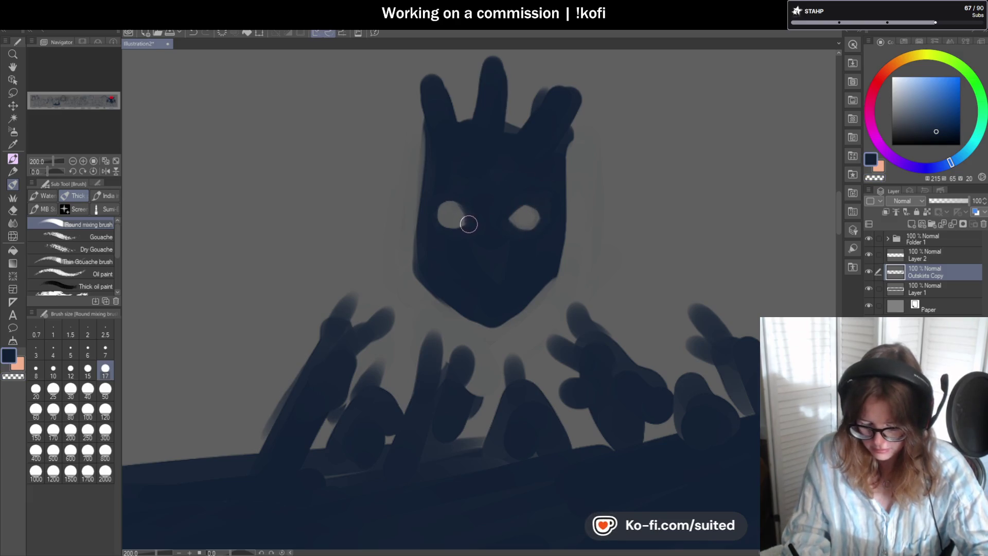
{"action": "scroll", "coordinate": [506, 206], "scroll_direction": "down", "scroll_amount": 4}
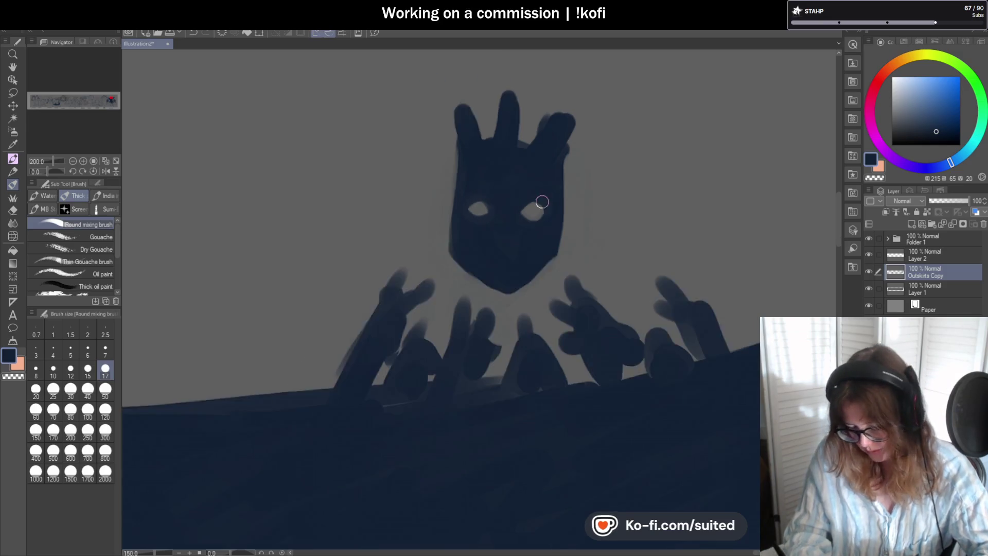
{"action": "scroll", "coordinate": [506, 205], "scroll_direction": "up", "scroll_amount": 6}
- Narrow the right eye into an almond shape and trim the left eye's corner and lower edge
{"action": "mouse_move", "coordinate": [470, 228]}
{"action": "left_mouse_down"}
{"action": "mouse_move", "coordinate": [547, 203]}
{"action": "mouse_move", "coordinate": [551, 221]}
{"action": "mouse_move", "coordinate": [523, 230]}
{"action": "mouse_move", "coordinate": [542, 245]}
{"action": "left_mouse_up"}
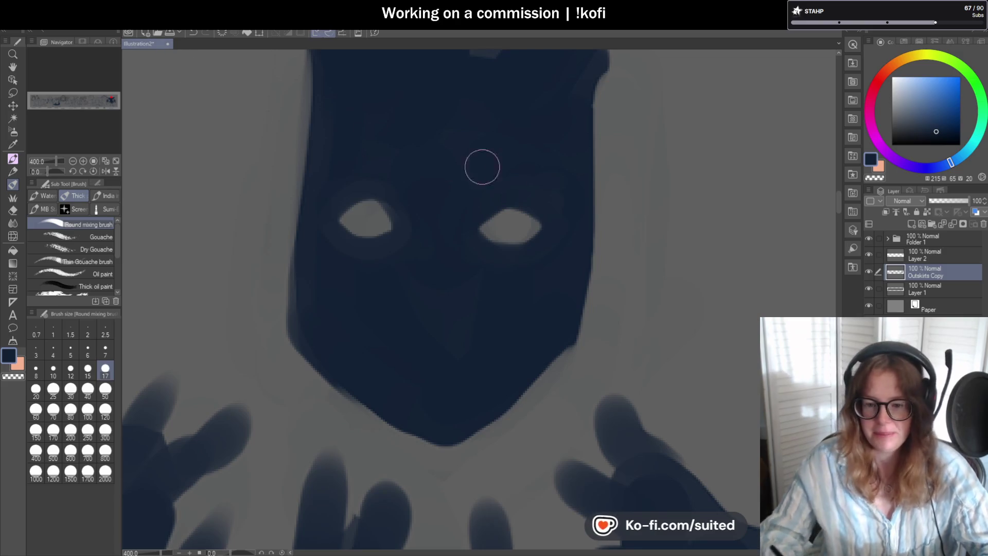
{"action": "scroll", "coordinate": [547, 208], "scroll_direction": "down", "scroll_amount": 2}
{"action": "scroll", "coordinate": [547, 216], "scroll_direction": "up", "scroll_amount": 2}
{"action": "scroll", "coordinate": [547, 222], "scroll_direction": "up", "scroll_amount": 2}
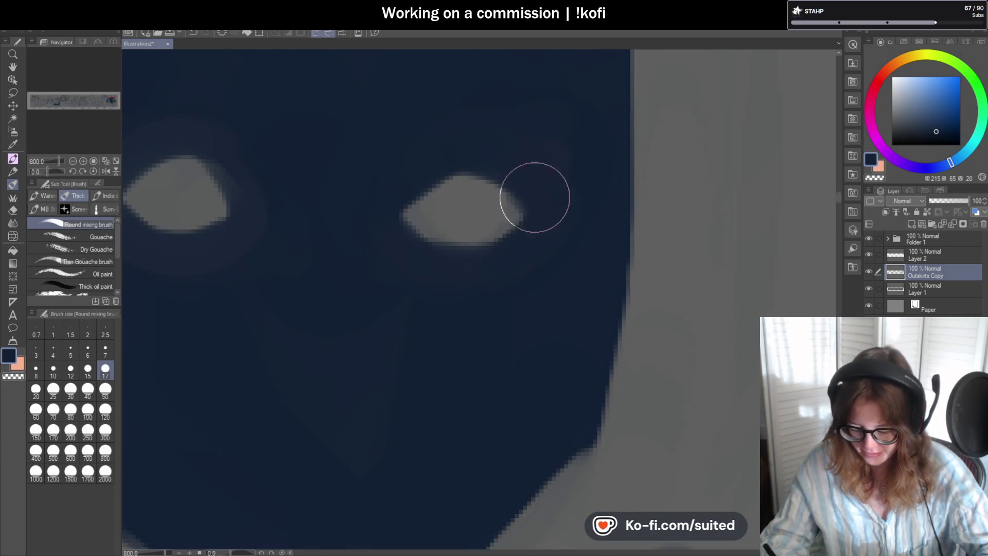
{"action": "scroll", "coordinate": [440, 172], "scroll_direction": "down", "scroll_amount": 2}
{"action": "scroll", "coordinate": [341, 206], "scroll_direction": "up", "scroll_amount": 2}
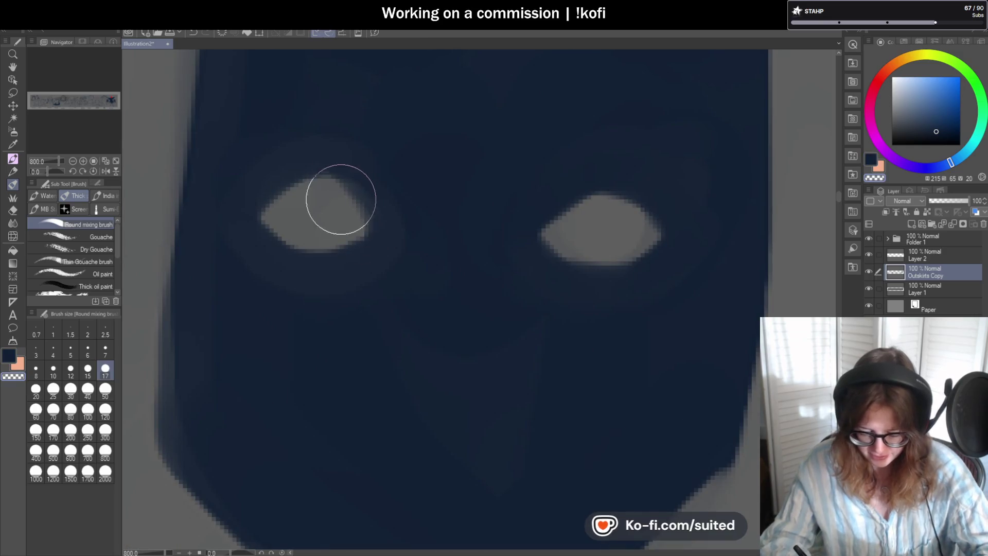
{"action": "mouse_move", "coordinate": [338, 231]}
{"action": "left_mouse_down"}
{"action": "mouse_move", "coordinate": [381, 212]}
{"action": "mouse_move", "coordinate": [375, 258]}
{"action": "left_mouse_up"}
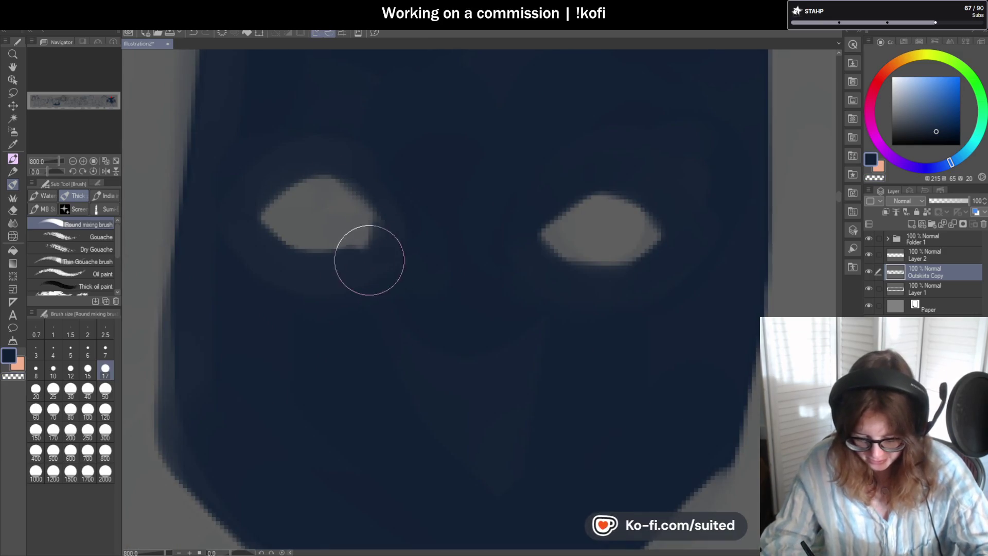
{"action": "scroll", "coordinate": [445, 240], "scroll_direction": "down", "scroll_amount": 5}
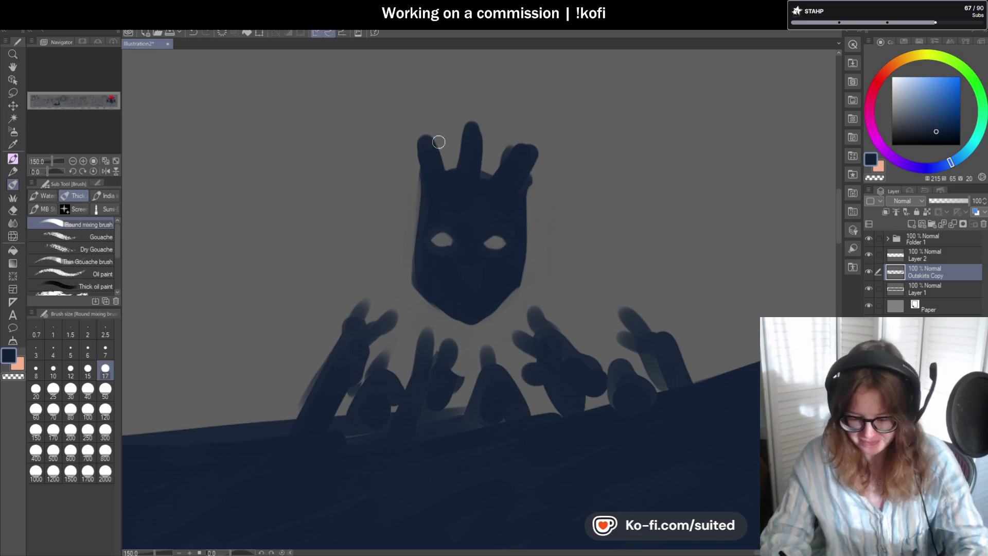
- Darken the mask head's left and right edges and refine its lower-left chin
{"action": "left_click_drag", "start_coordinate": [420, 168], "coordinate": [418, 238]}
{"action": "left_click_drag", "start_coordinate": [419, 187], "coordinate": [418, 286]}
{"action": "left_click_drag", "start_coordinate": [525, 181], "coordinate": [521, 273]}
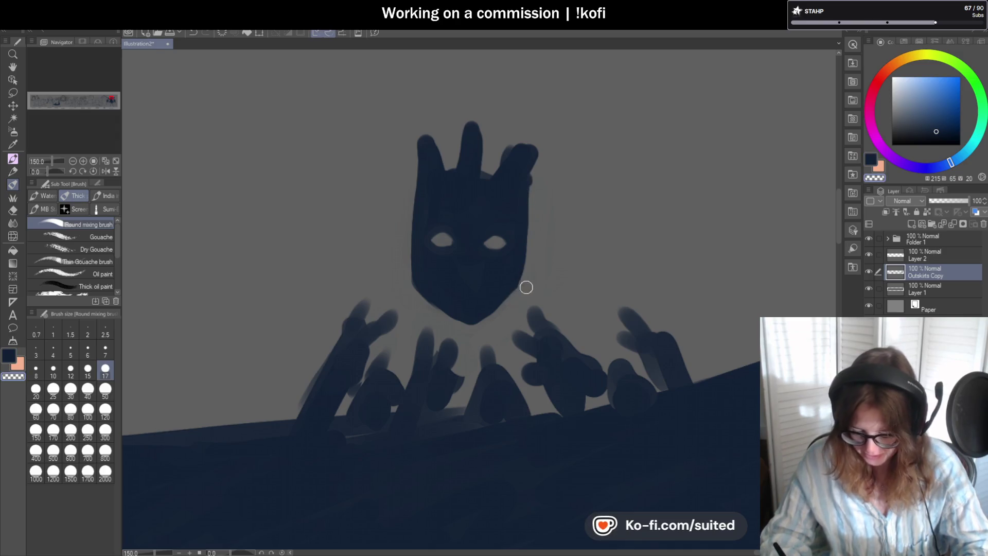
{"action": "left_click_drag", "start_coordinate": [410, 258], "coordinate": [410, 283]}
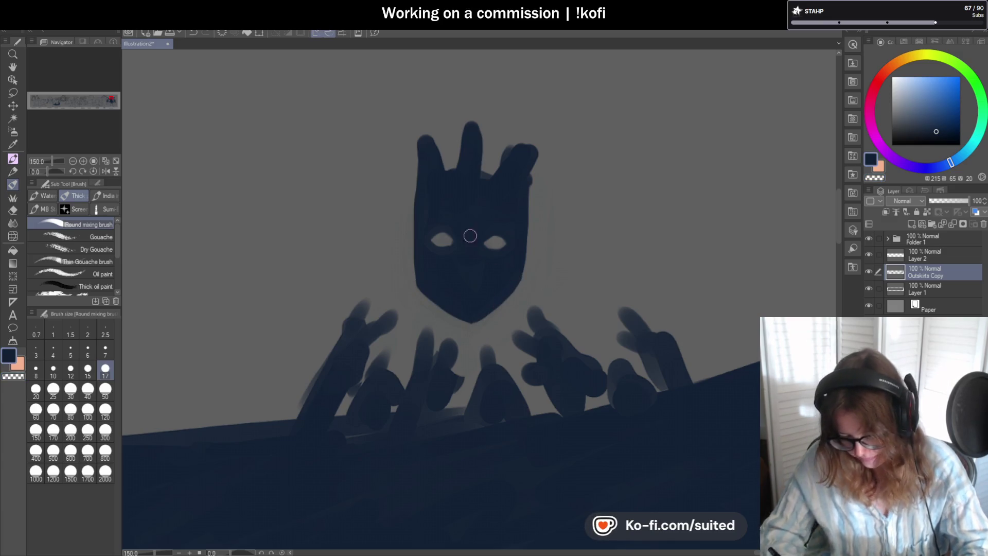
- Paint out the prongs on top of the mask with the transparent colour, including the middle one
{"action": "mouse_move", "coordinate": [513, 152]}
{"action": "left_mouse_down"}
{"action": "mouse_move", "coordinate": [466, 170]}
{"action": "mouse_move", "coordinate": [448, 161]}
{"action": "mouse_move", "coordinate": [433, 177]}
{"action": "mouse_move", "coordinate": [499, 166]}
{"action": "mouse_move", "coordinate": [538, 192]}
{"action": "mouse_move", "coordinate": [532, 135]}
{"action": "left_mouse_up"}
{"action": "mouse_move", "coordinate": [530, 170]}
{"action": "left_mouse_down"}
{"action": "mouse_move", "coordinate": [481, 156]}
{"action": "mouse_move", "coordinate": [476, 136]}
{"action": "mouse_move", "coordinate": [408, 171]}
{"action": "left_mouse_up"}
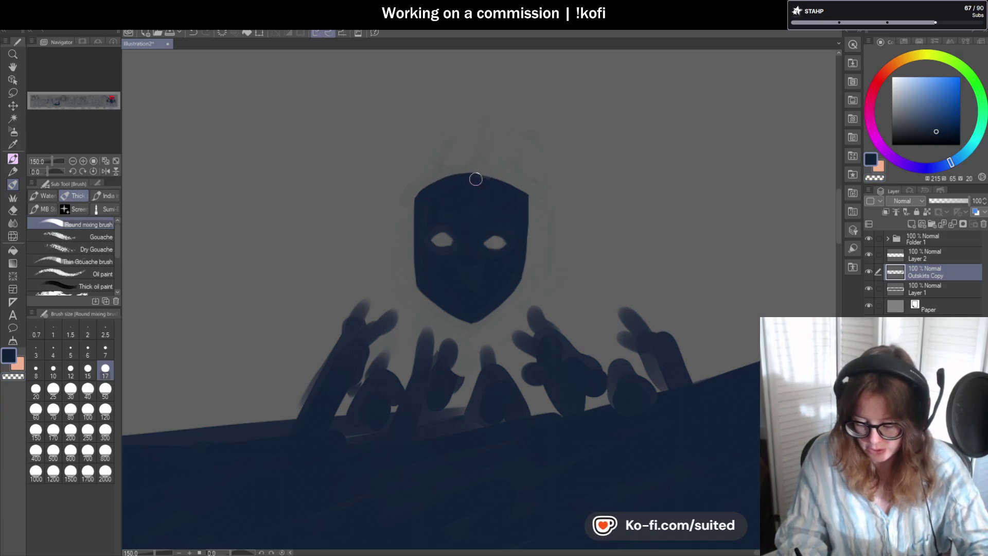
{"action": "scroll", "coordinate": [491, 188], "scroll_direction": "up", "scroll_amount": 1}
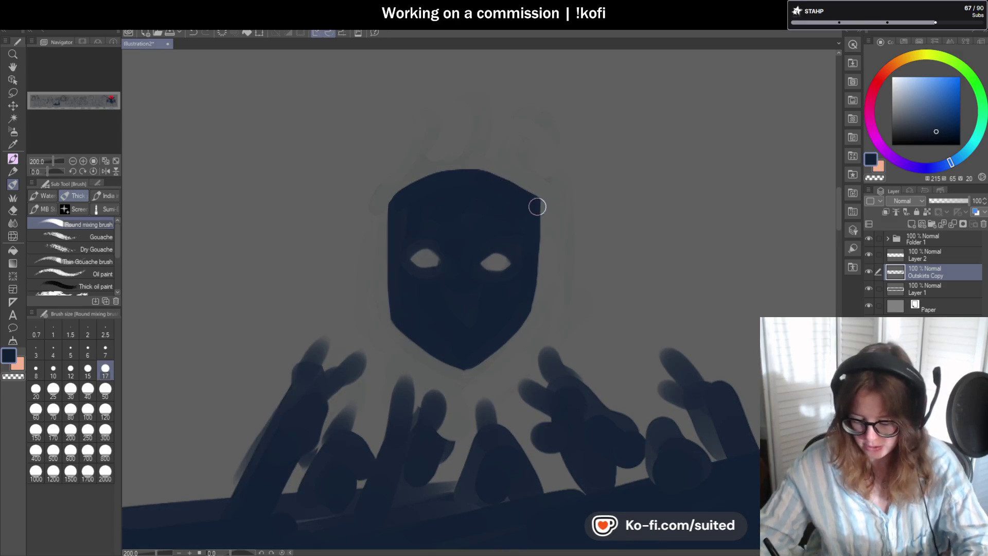
- Touch up the mask's right edge, then paint a tall thick navy spike above the mask top
{"action": "left_click_drag", "start_coordinate": [548, 201], "coordinate": [541, 256]}
{"action": "scroll", "coordinate": [522, 191], "scroll_direction": "down", "scroll_amount": 2}
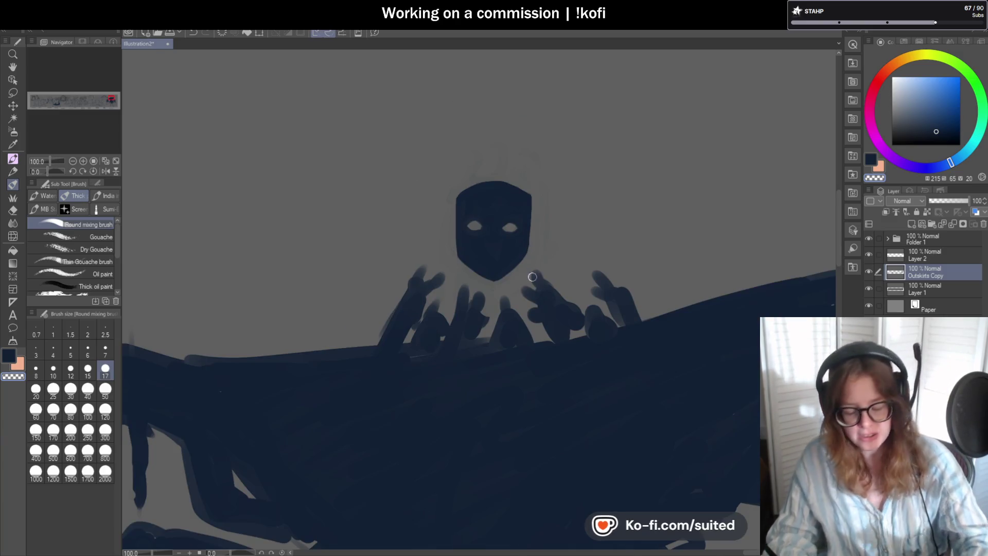
{"action": "scroll", "coordinate": [495, 176], "scroll_direction": "up", "scroll_amount": 1}
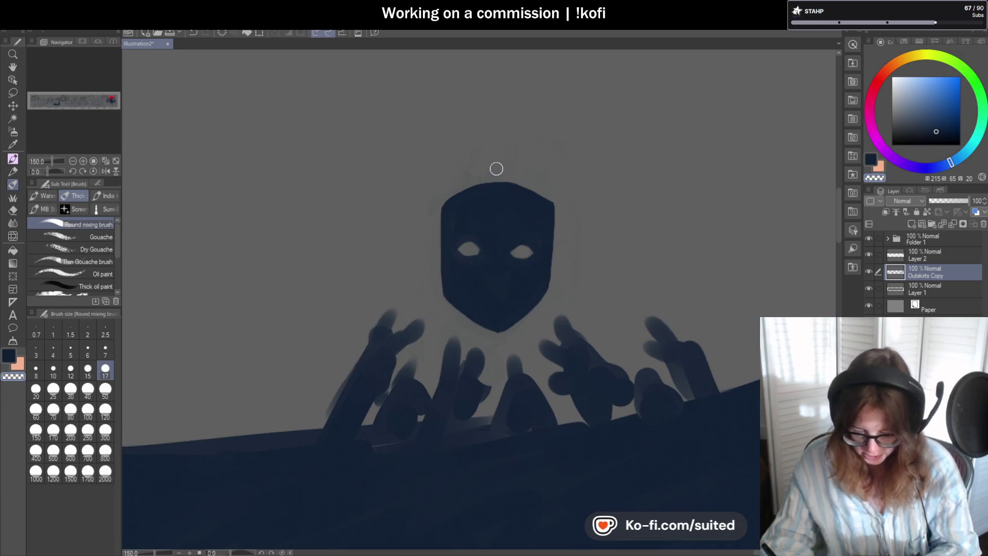
{"action": "key", "text": "c"}
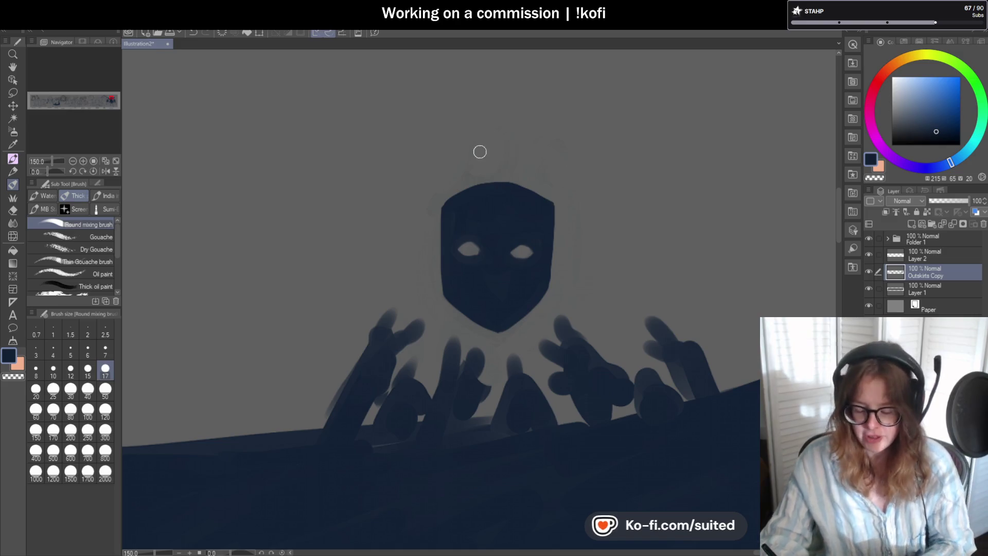
{"action": "left_click_drag", "start_coordinate": [496, 182], "coordinate": [497, 97]}
{"action": "left_click_drag", "start_coordinate": [499, 150], "coordinate": [497, 90]}
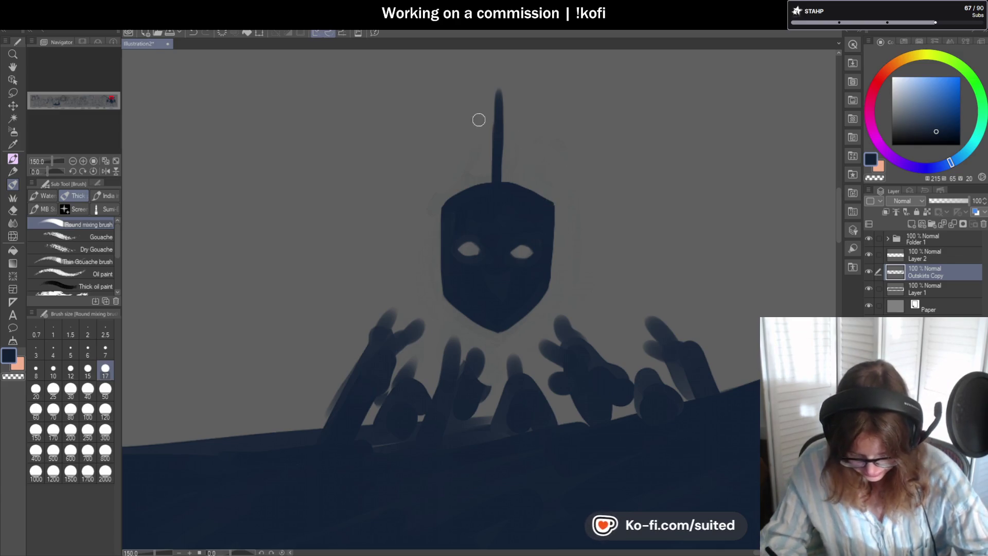
- Add tapered horns at the mask's upper-left and upper-right corners
{"action": "left_click_drag", "start_coordinate": [445, 209], "coordinate": [434, 185]}
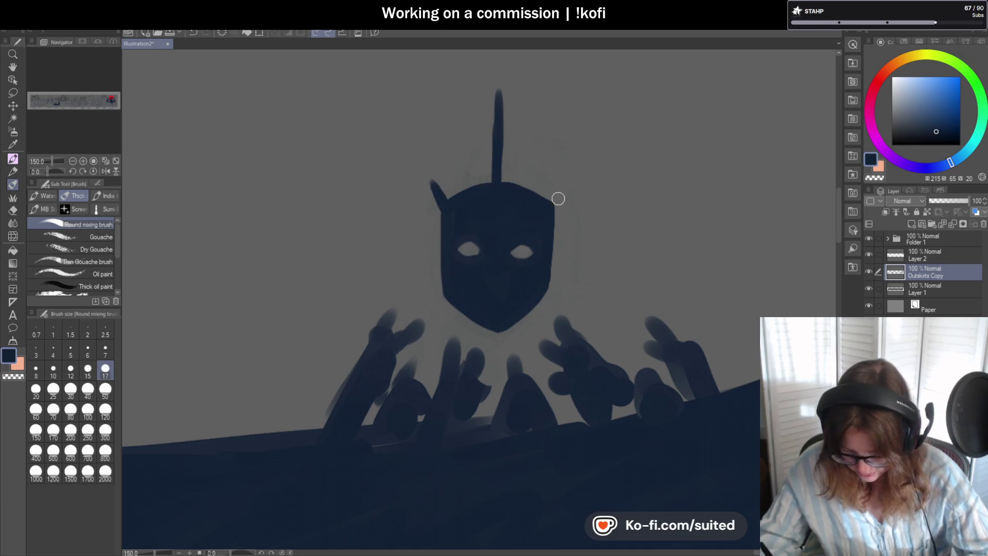
{"action": "left_click_drag", "start_coordinate": [547, 208], "coordinate": [562, 181]}
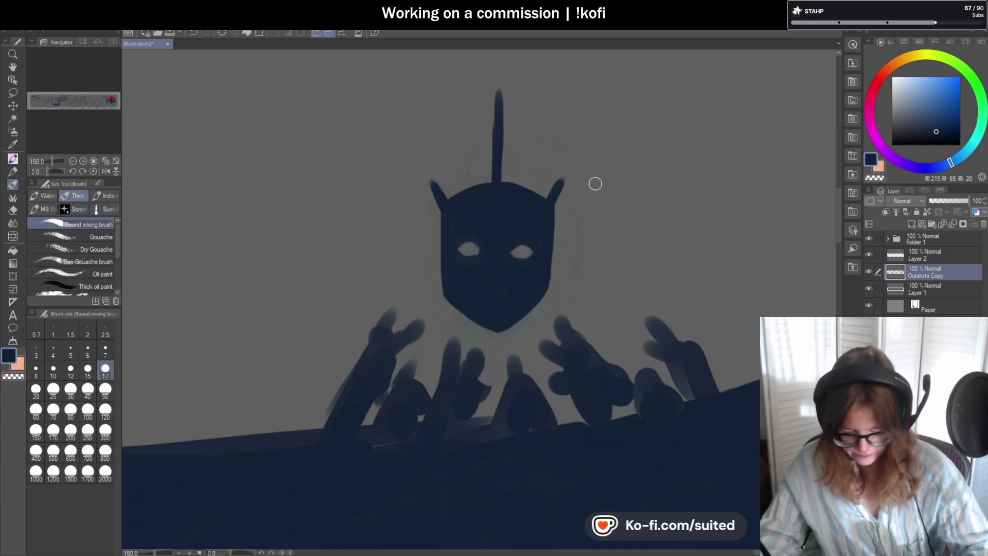
{"action": "left_click", "coordinate": [13, 302]}
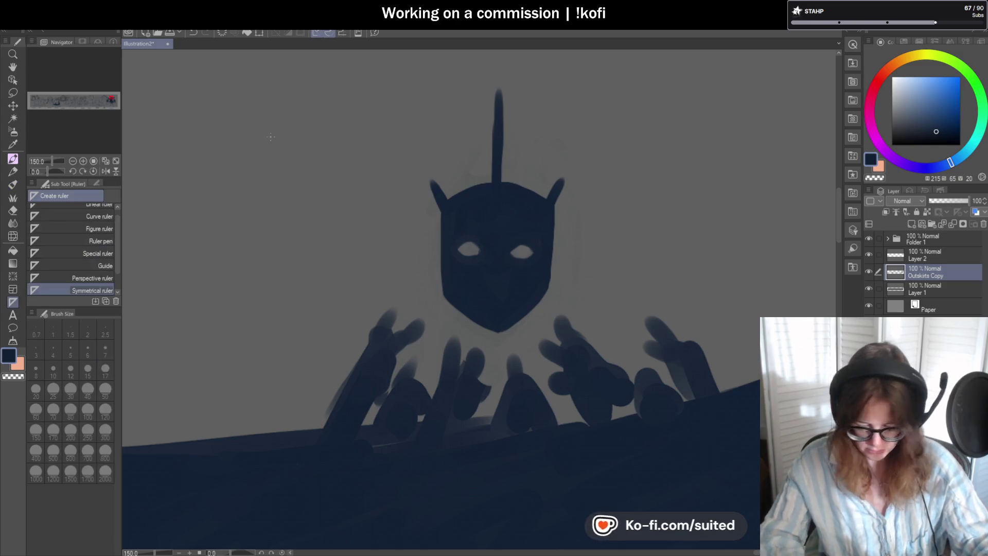
- Add a vertical symmetry ruler through the head's centre and repaint the central spike darker
{"action": "left_click_drag", "start_coordinate": [497, 182], "coordinate": [497, 114]}
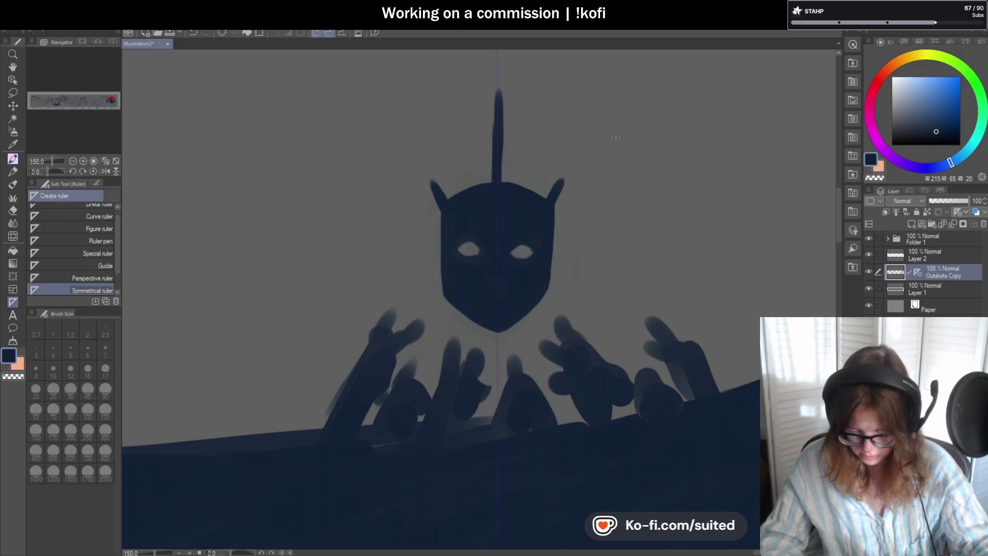
{"action": "key", "text": "b"}
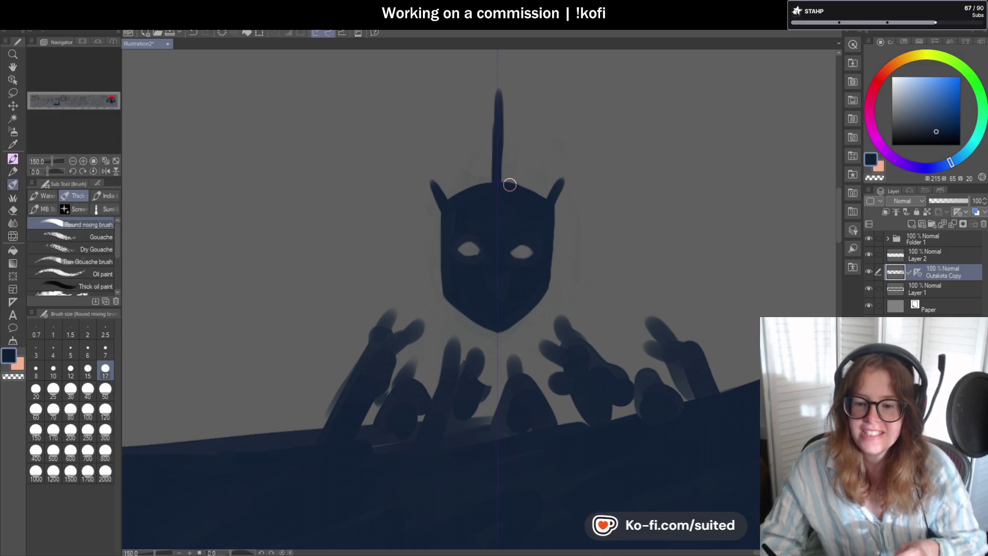
{"action": "scroll", "coordinate": [499, 186], "scroll_direction": "up", "scroll_amount": 1}
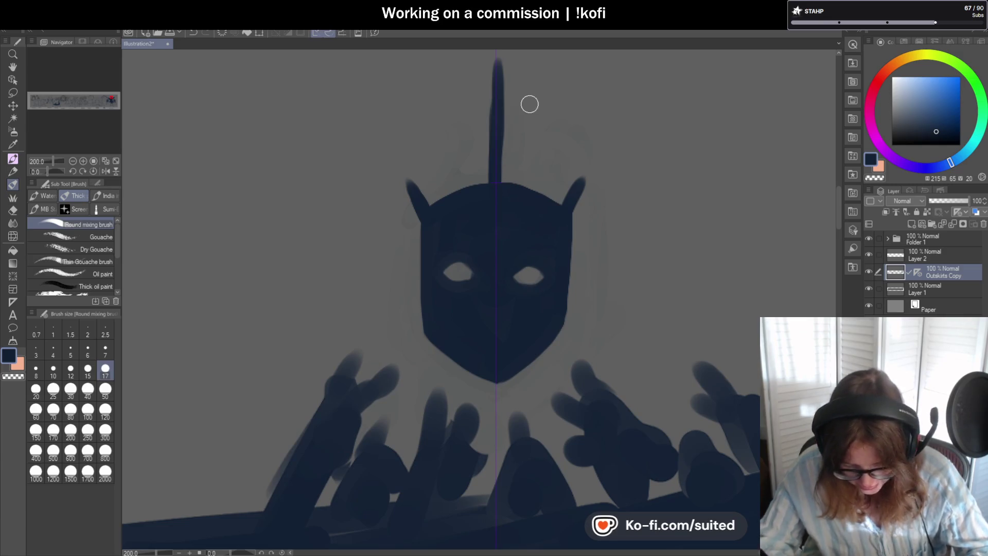
{"action": "left_click_drag", "start_coordinate": [496, 62], "coordinate": [494, 170]}
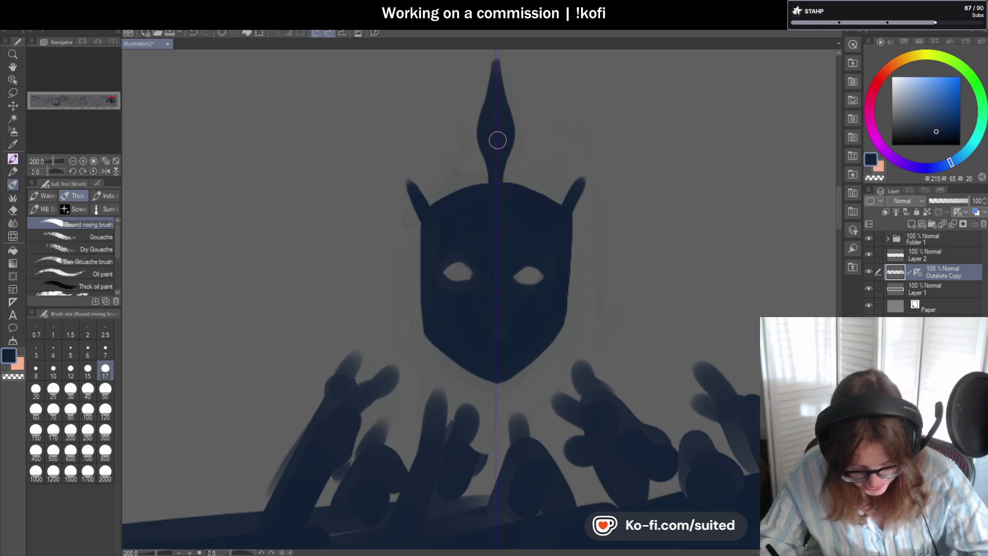
{"action": "left_click_drag", "start_coordinate": [471, 135], "coordinate": [415, 185]}
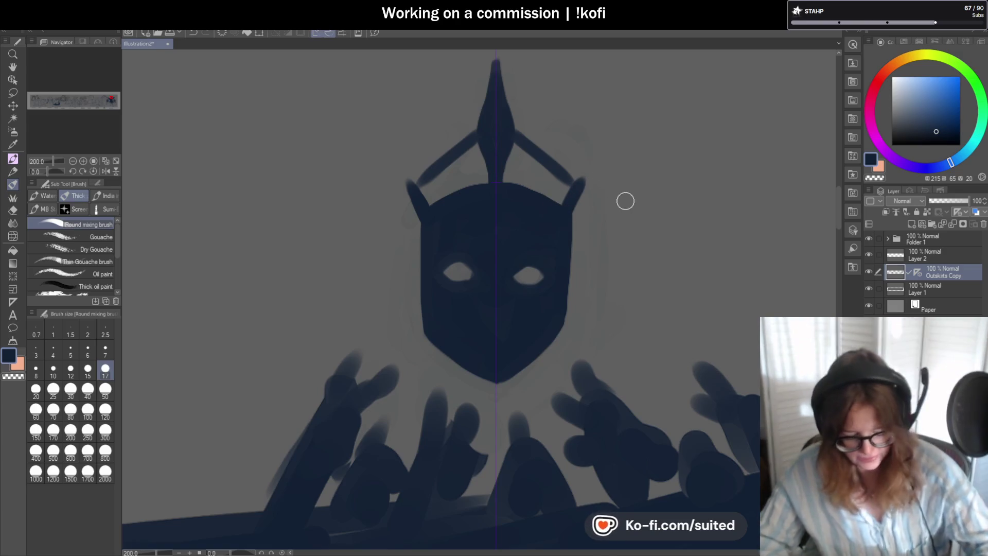
{"action": "key", "text": "ctrl+z"}
{"action": "key", "text": "ctrl+z"}
{"action": "key", "text": "ctrl+z"}
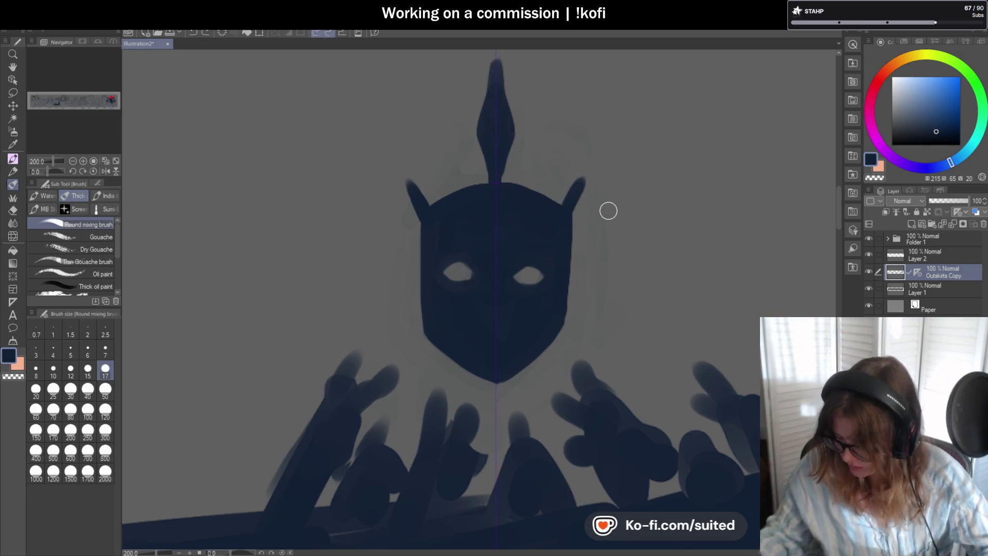
- Turn off the symmetry ruler, shape the top spike and paint new spikes to its left
{"action": "left_click", "coordinate": [916, 271]}
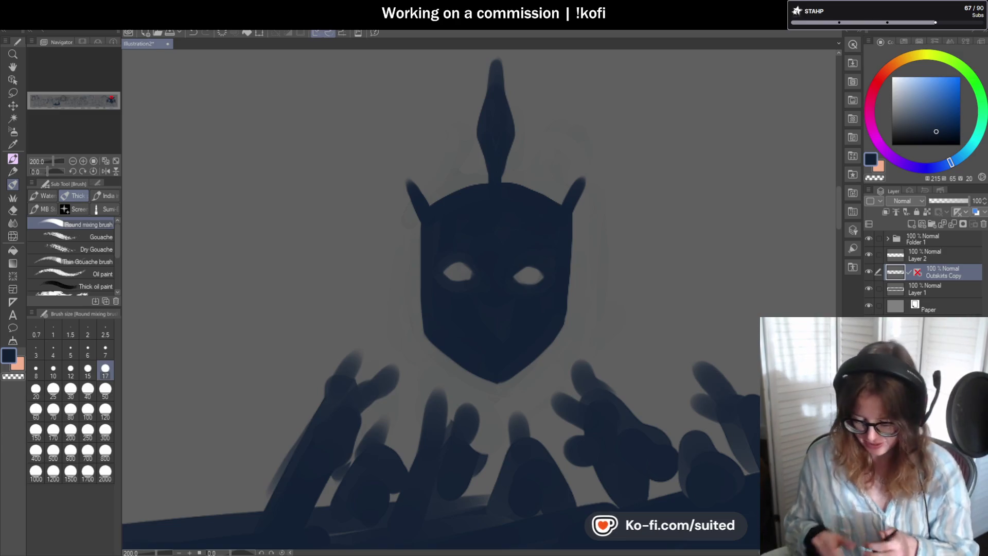
{"action": "mouse_move", "coordinate": [481, 70]}
{"action": "left_mouse_down"}
{"action": "mouse_move", "coordinate": [479, 146]}
{"action": "mouse_move", "coordinate": [496, 180]}
{"action": "mouse_move", "coordinate": [500, 68]}
{"action": "left_mouse_up"}
{"action": "mouse_move", "coordinate": [424, 103]}
{"action": "left_mouse_down"}
{"action": "mouse_move", "coordinate": [419, 150]}
{"action": "mouse_move", "coordinate": [447, 172]}
{"action": "mouse_move", "coordinate": [432, 154]}
{"action": "mouse_move", "coordinate": [456, 165]}
{"action": "left_mouse_up"}
{"action": "mouse_move", "coordinate": [422, 100]}
{"action": "left_mouse_down"}
{"action": "mouse_move", "coordinate": [419, 159]}
{"action": "mouse_move", "coordinate": [434, 194]}
{"action": "mouse_move", "coordinate": [404, 177]}
{"action": "mouse_move", "coordinate": [397, 159]}
{"action": "mouse_move", "coordinate": [397, 139]}
{"action": "mouse_move", "coordinate": [412, 185]}
{"action": "mouse_move", "coordinate": [427, 188]}
{"action": "left_mouse_up"}
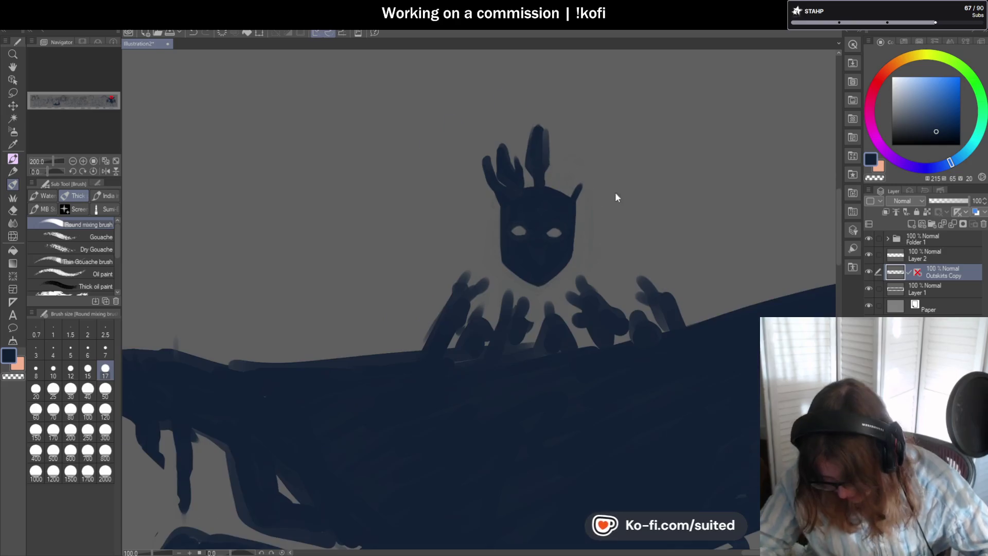
- Paint a spike between the left antlers and the central spike
{"action": "key", "text": "ctrl+minus"}
{"action": "key", "text": "ctrl+plus"}
{"action": "mouse_move", "coordinate": [523, 176]}
{"action": "left_mouse_down"}
{"action": "mouse_move", "coordinate": [529, 192]}
{"action": "mouse_move", "coordinate": [512, 91]}
{"action": "mouse_move", "coordinate": [549, 95]}
{"action": "mouse_move", "coordinate": [546, 198]}
{"action": "mouse_move", "coordinate": [566, 194]}
{"action": "mouse_move", "coordinate": [568, 205]}
{"action": "mouse_move", "coordinate": [571, 165]}
{"action": "mouse_move", "coordinate": [578, 185]}
{"action": "mouse_move", "coordinate": [615, 130]}
{"action": "mouse_move", "coordinate": [615, 152]}
{"action": "mouse_move", "coordinate": [575, 210]}
{"action": "mouse_move", "coordinate": [608, 137]}
{"action": "mouse_move", "coordinate": [597, 130]}
{"action": "mouse_move", "coordinate": [596, 199]}
{"action": "left_mouse_up"}
{"action": "scroll", "coordinate": [620, 203], "scroll_direction": "down", "scroll_amount": 4}
{"action": "scroll", "coordinate": [638, 222], "scroll_direction": "up", "scroll_amount": 3}
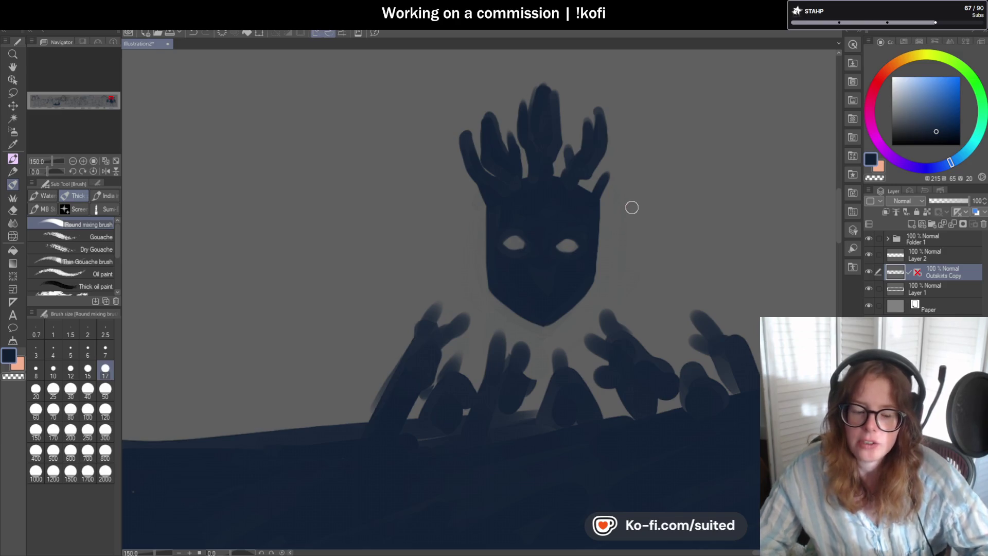
{"action": "scroll", "coordinate": [599, 188], "scroll_direction": "up", "scroll_amount": 1}
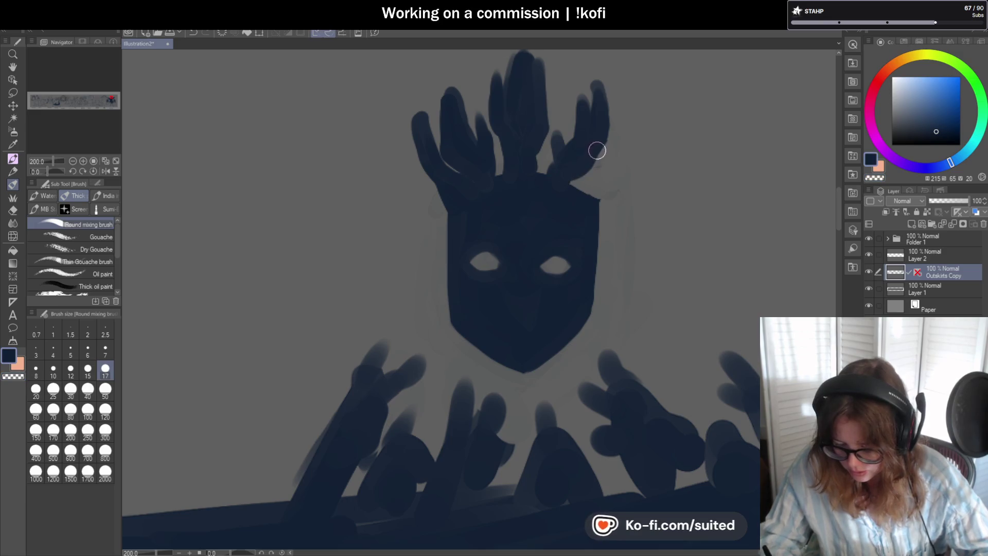
- Extend, lengthen and thicken the upper-right antler upward
{"action": "left_click_drag", "start_coordinate": [581, 196], "coordinate": [611, 175]}
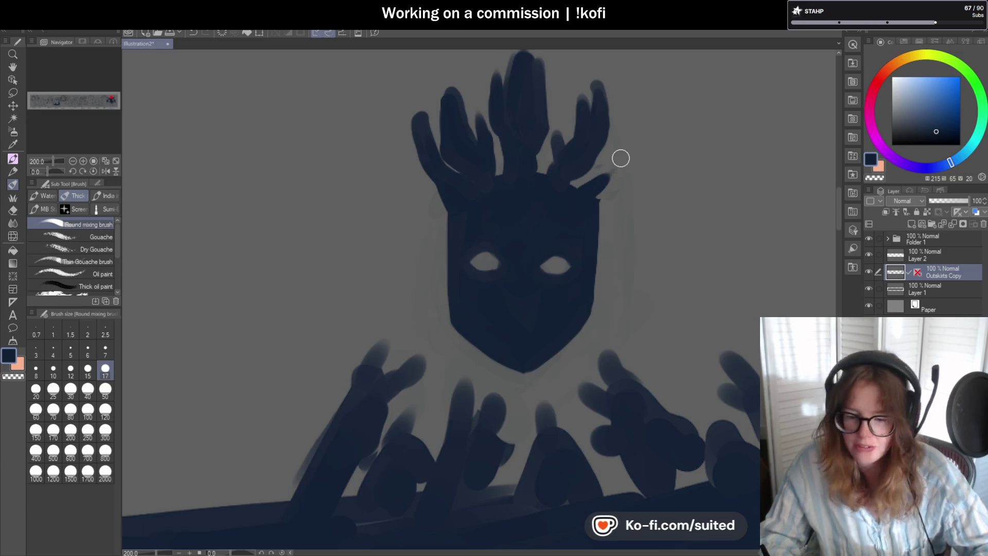
{"action": "left_click_drag", "start_coordinate": [601, 179], "coordinate": [626, 125]}
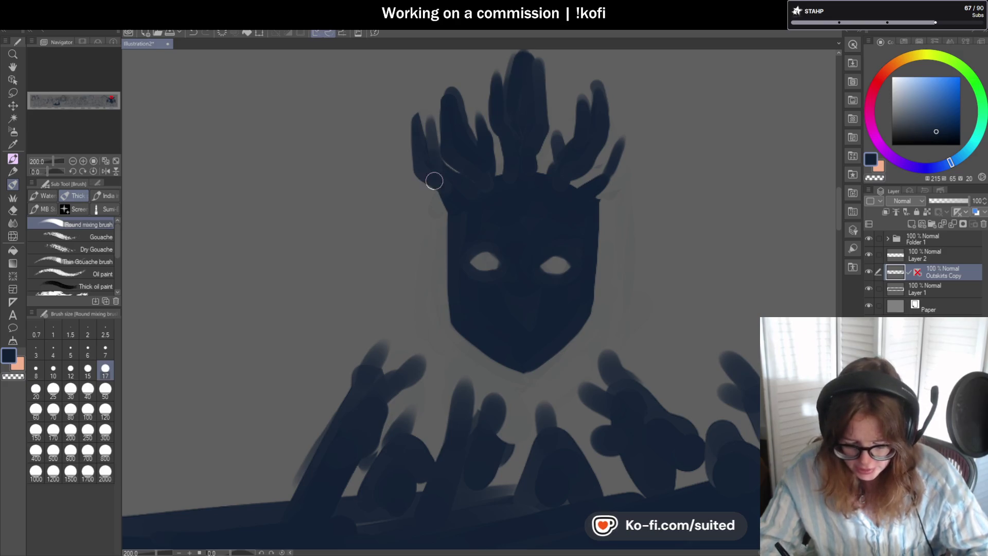
{"action": "scroll", "coordinate": [537, 161], "scroll_direction": "down", "scroll_amount": 4}
{"action": "scroll", "coordinate": [617, 205], "scroll_direction": "up", "scroll_amount": 2}
{"action": "scroll", "coordinate": [624, 183], "scroll_direction": "up", "scroll_amount": 2}
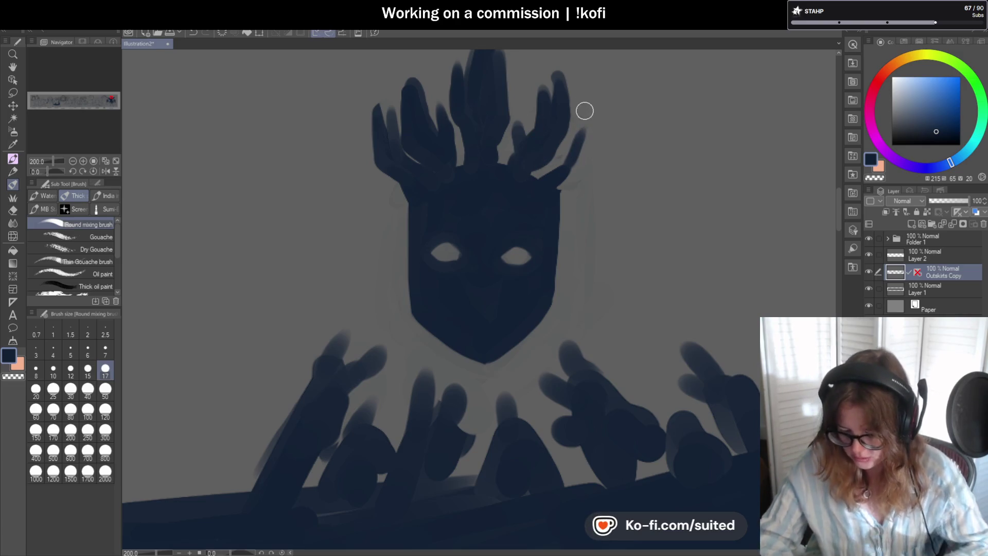
{"action": "mouse_move", "coordinate": [570, 161]}
{"action": "left_mouse_down"}
{"action": "mouse_move", "coordinate": [598, 105]}
{"action": "mouse_move", "coordinate": [571, 155]}
{"action": "mouse_move", "coordinate": [568, 120]}
{"action": "left_mouse_up"}
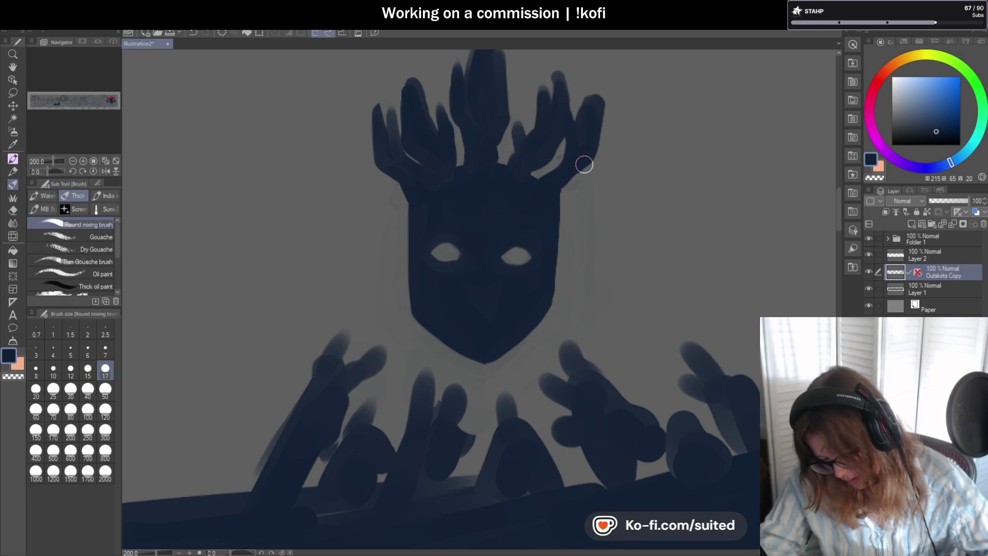
{"action": "scroll", "coordinate": [524, 178], "scroll_direction": "down", "scroll_amount": 4}
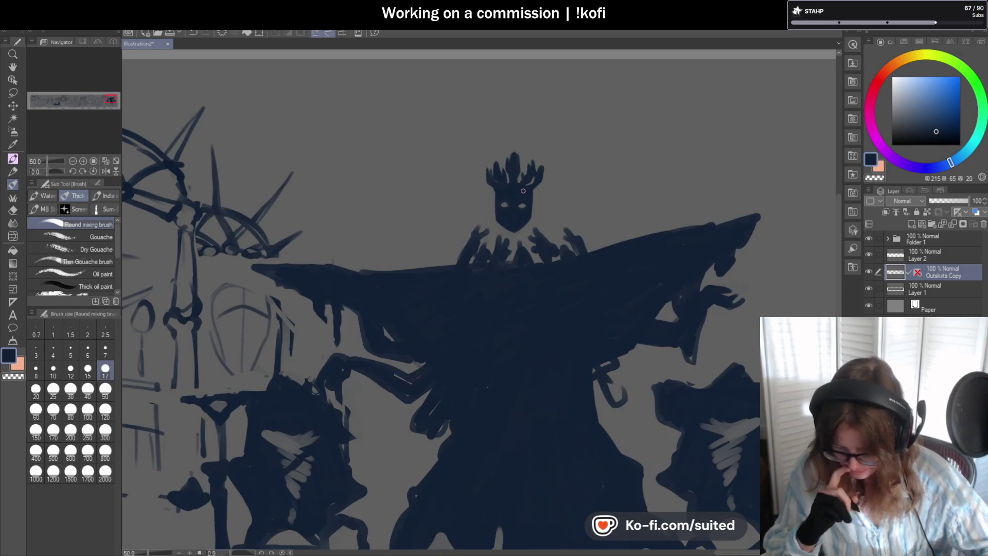
{"action": "scroll", "coordinate": [523, 191], "scroll_direction": "down", "scroll_amount": 2}
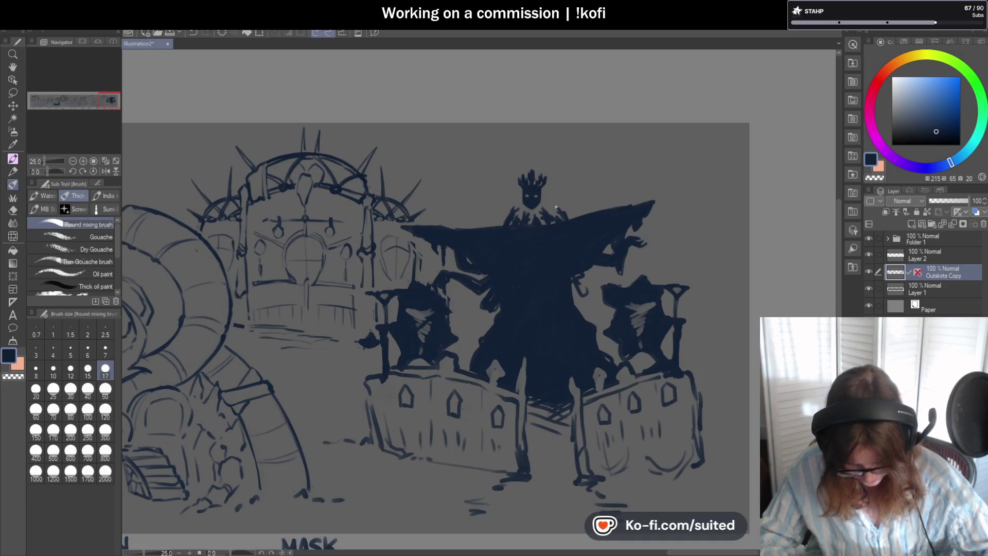
{"action": "scroll", "coordinate": [554, 207], "scroll_direction": "up", "scroll_amount": 5}
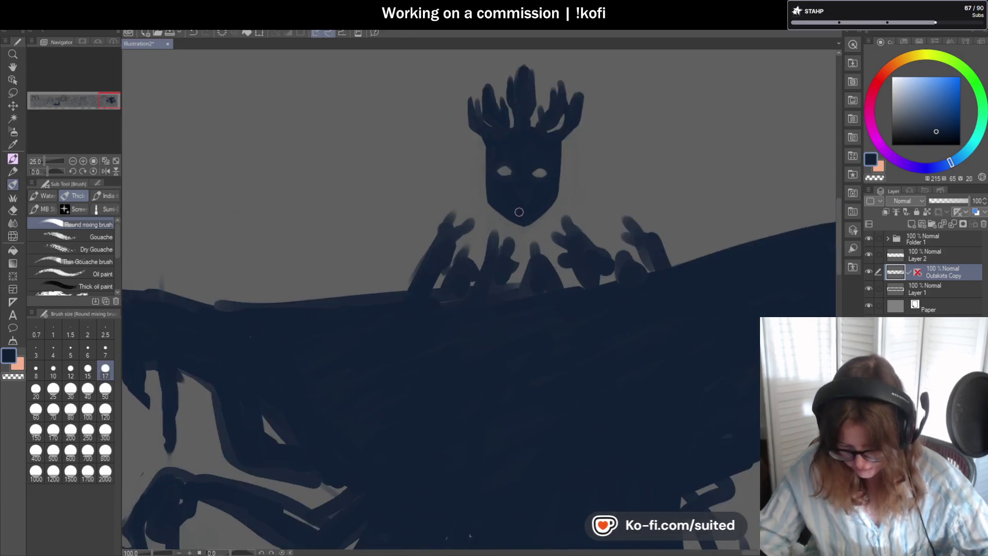
{"action": "left_click_drag", "start_coordinate": [465, 150], "coordinate": [468, 201]}
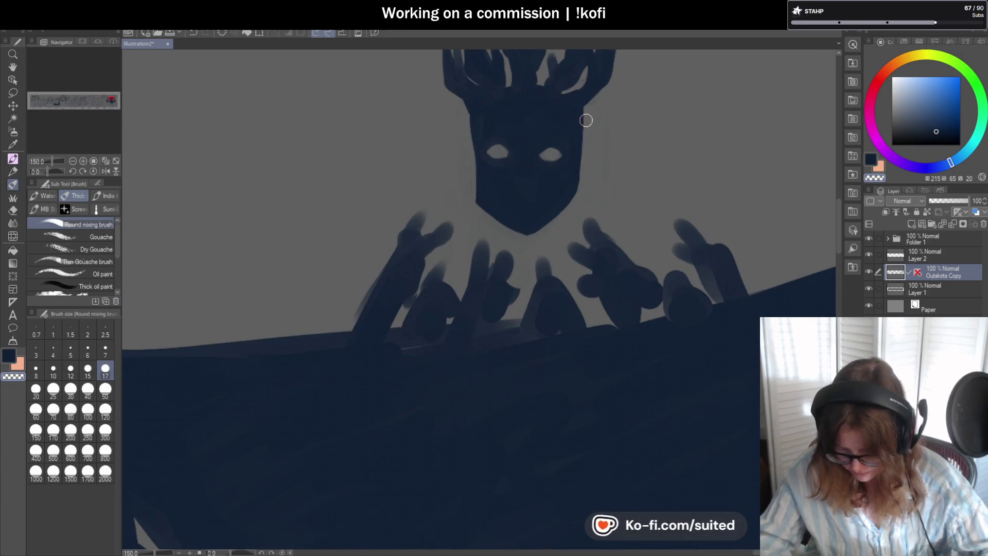
{"action": "left_click_drag", "start_coordinate": [585, 122], "coordinate": [582, 198]}
{"action": "left_click_drag", "start_coordinate": [472, 118], "coordinate": [476, 177]}
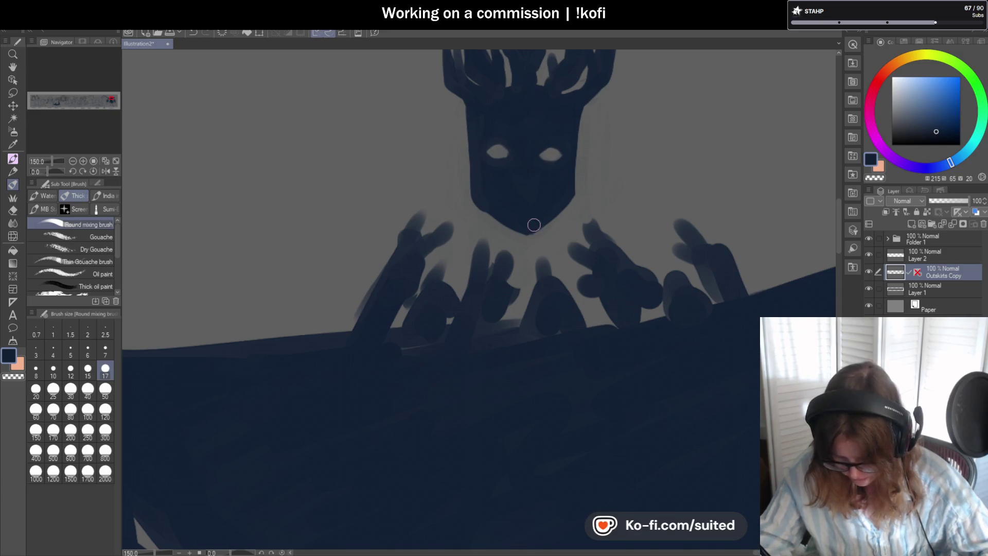
{"action": "left_click_drag", "start_coordinate": [493, 209], "coordinate": [498, 218]}
{"action": "mouse_move", "coordinate": [551, 238]}
{"action": "left_mouse_down"}
{"action": "mouse_move", "coordinate": [580, 99]}
{"action": "mouse_move", "coordinate": [568, 193]}
{"action": "mouse_move", "coordinate": [554, 215]}
{"action": "left_mouse_up"}
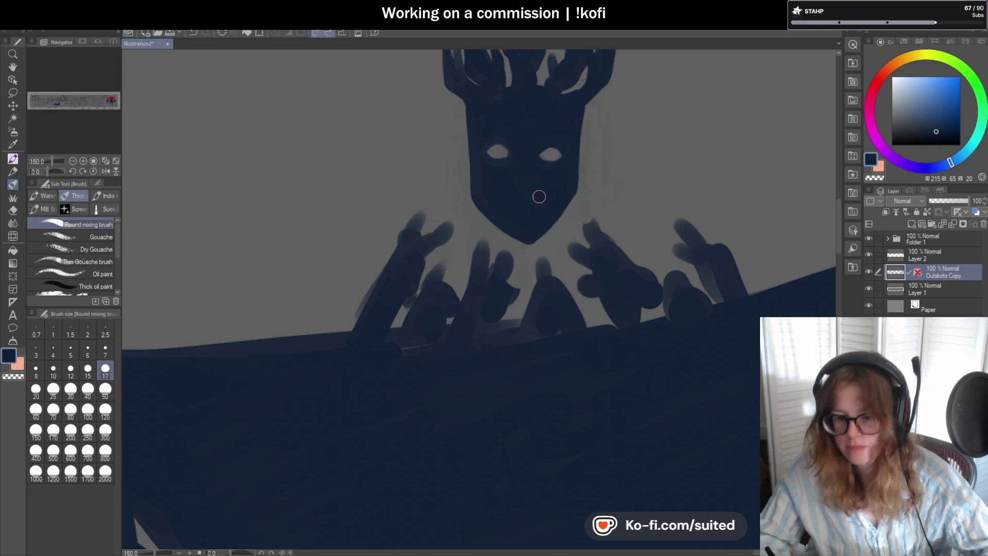
{"action": "scroll", "coordinate": [519, 175], "scroll_direction": "down", "scroll_amount": 5}
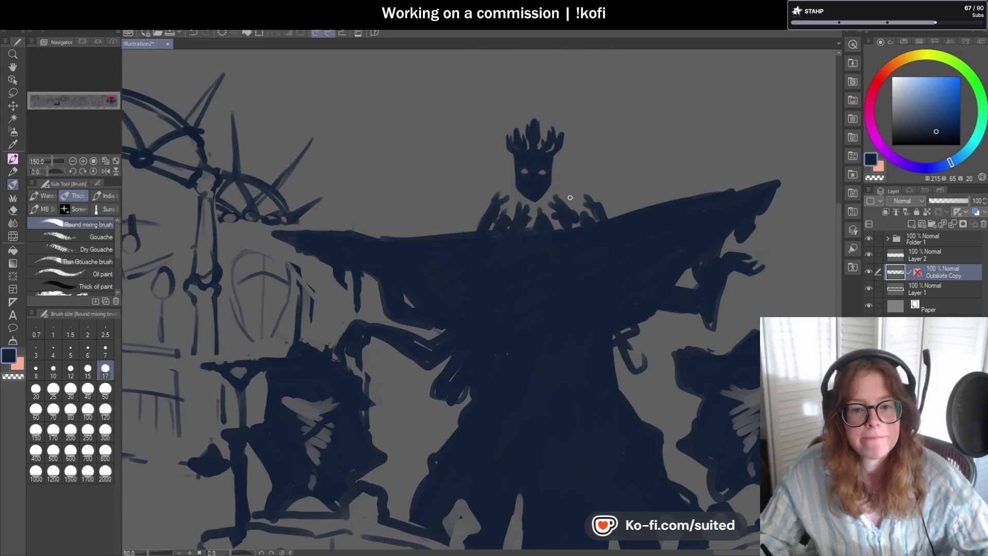
{"action": "scroll", "coordinate": [518, 175], "scroll_direction": "up", "scroll_amount": 5}
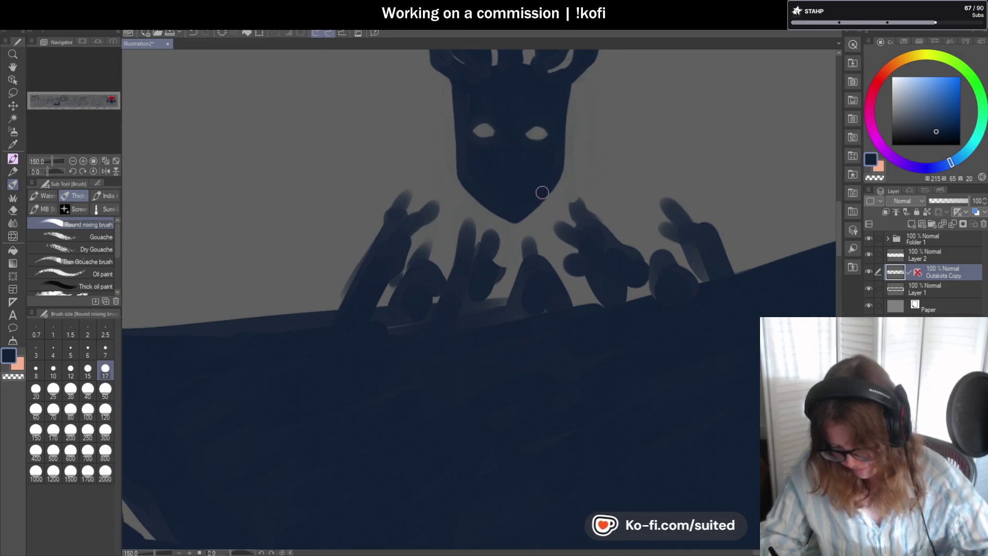
{"action": "scroll", "coordinate": [558, 172], "scroll_direction": "down", "scroll_amount": 4}
{"action": "scroll", "coordinate": [549, 177], "scroll_direction": "up", "scroll_amount": 2}
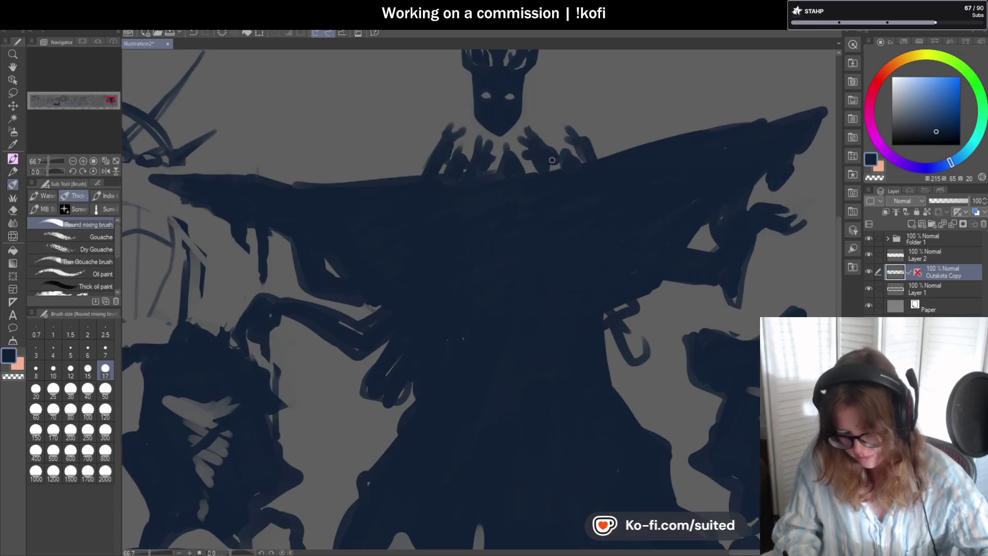
- Erase the stray spikes beside the head and smooth the cape's top edge with a size-50 brush
{"action": "key", "text": "c"}
{"action": "left_click_drag", "start_coordinate": [456, 129], "coordinate": [435, 164]}
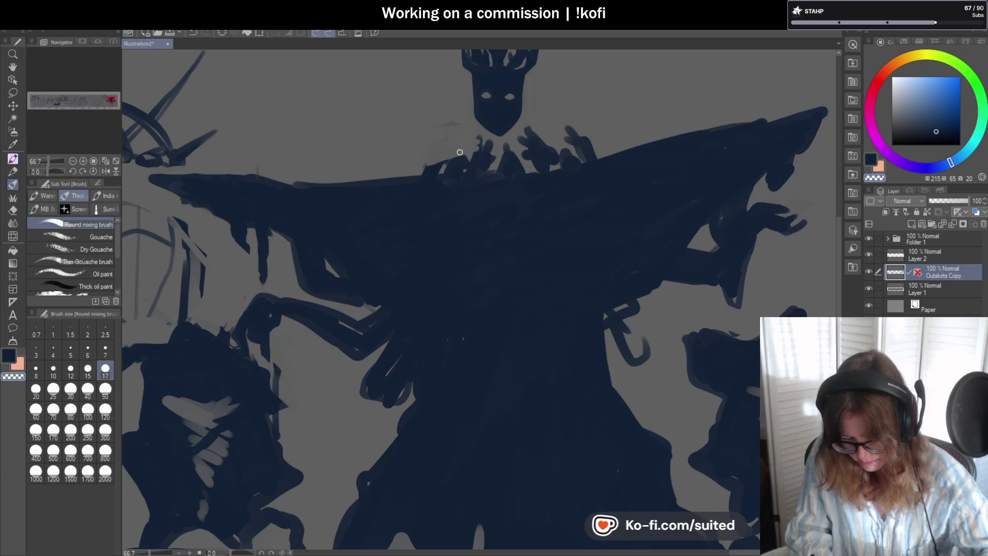
{"action": "left_click", "coordinate": [105, 388]}
{"action": "mouse_move", "coordinate": [492, 153]}
{"action": "left_mouse_down"}
{"action": "mouse_move", "coordinate": [467, 141]}
{"action": "mouse_move", "coordinate": [536, 128]}
{"action": "mouse_move", "coordinate": [558, 137]}
{"action": "mouse_move", "coordinate": [516, 160]}
{"action": "left_mouse_up"}
{"action": "mouse_move", "coordinate": [582, 153]}
{"action": "left_mouse_down"}
{"action": "mouse_move", "coordinate": [434, 165]}
{"action": "mouse_move", "coordinate": [441, 159]}
{"action": "left_mouse_up"}
- Save, then at brush size 12 paint a small spike and a claw above the cape
{"action": "left_click", "coordinate": [105, 369]}
{"action": "key", "text": "ctrl+s"}
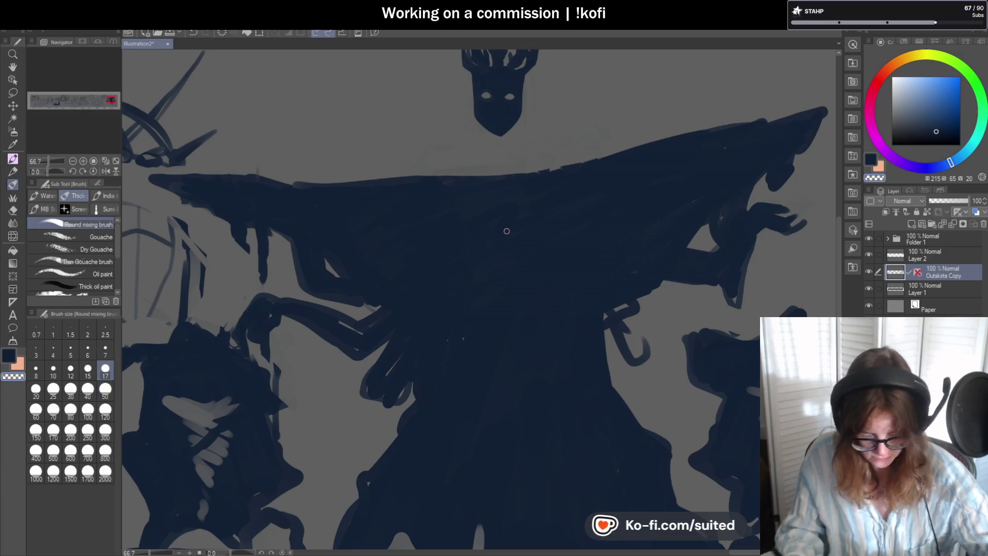
{"action": "left_click", "coordinate": [71, 368]}
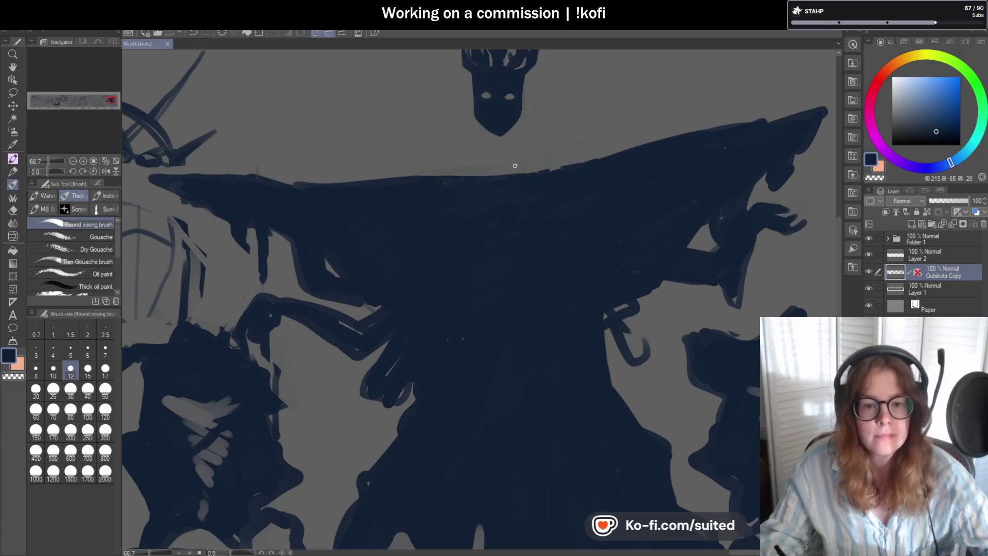
{"action": "left_click_drag", "start_coordinate": [569, 168], "coordinate": [555, 151]}
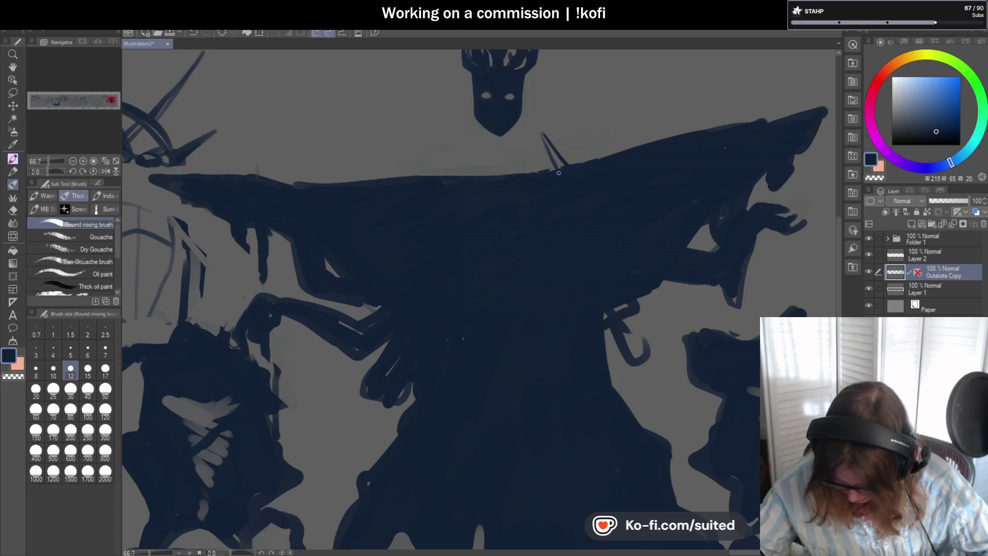
{"action": "left_click_drag", "start_coordinate": [545, 142], "coordinate": [537, 128]}
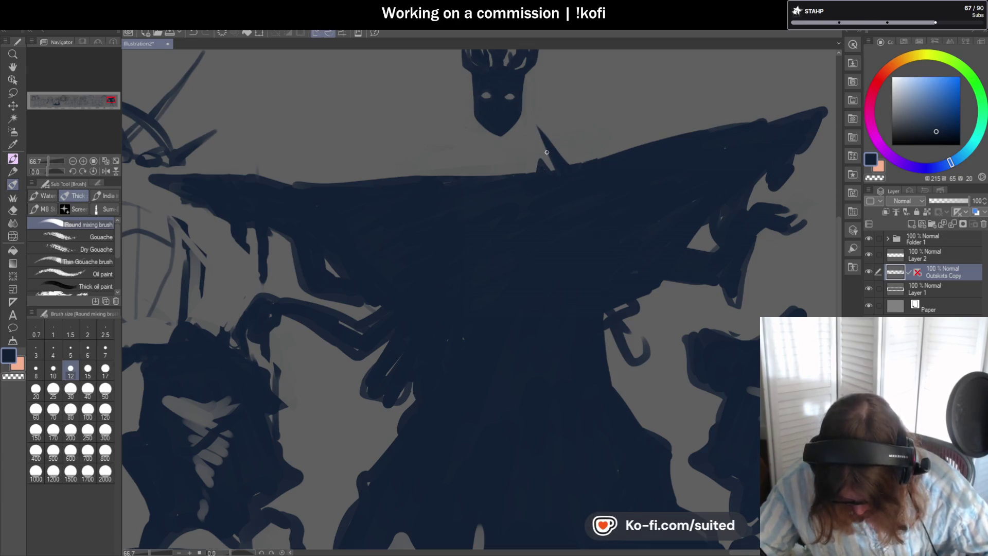
{"action": "left_click_drag", "start_coordinate": [483, 155], "coordinate": [513, 138]}
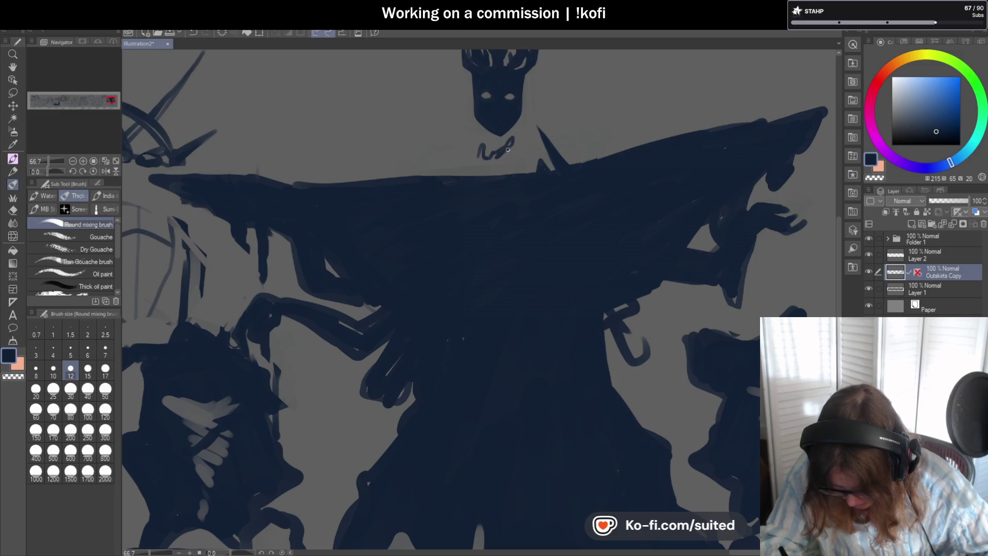
{"action": "mouse_move", "coordinate": [477, 168]}
{"action": "left_mouse_down"}
{"action": "mouse_move", "coordinate": [493, 156]}
{"action": "mouse_move", "coordinate": [485, 172]}
{"action": "left_mouse_up"}
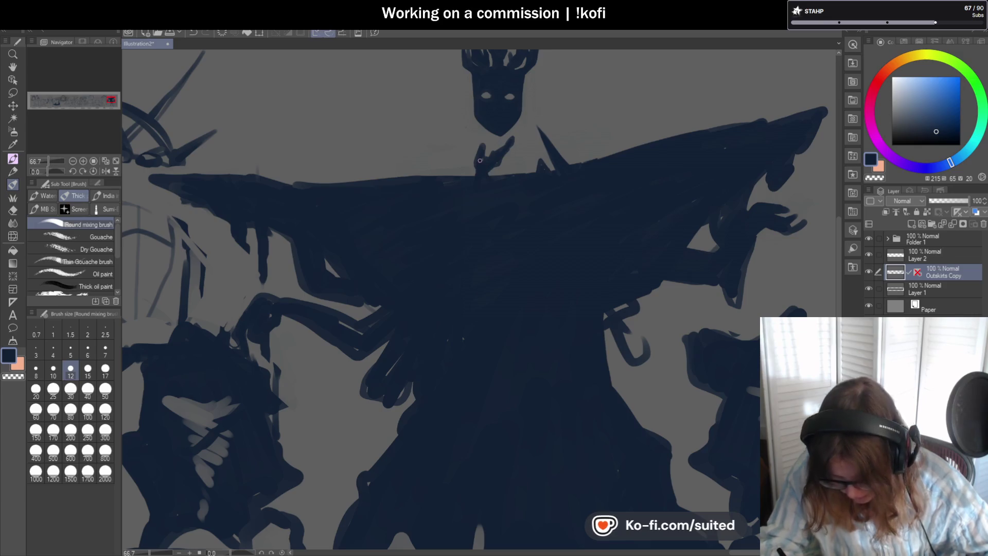
{"action": "scroll", "coordinate": [552, 132], "scroll_direction": "down", "scroll_amount": 2}
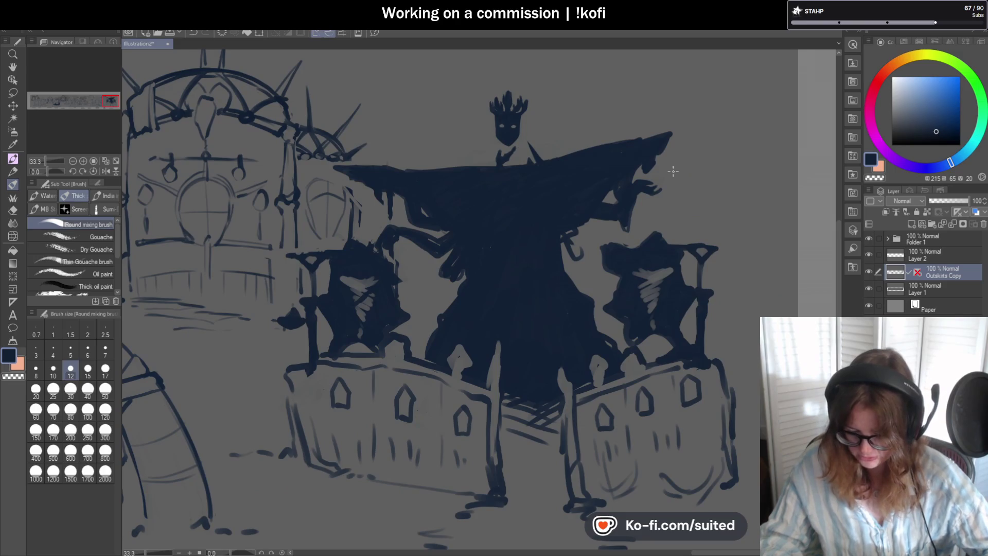
- Paint a clawed hand rising above the cape left of the head
{"action": "scroll", "coordinate": [679, 192], "scroll_direction": "down", "scroll_amount": 7}
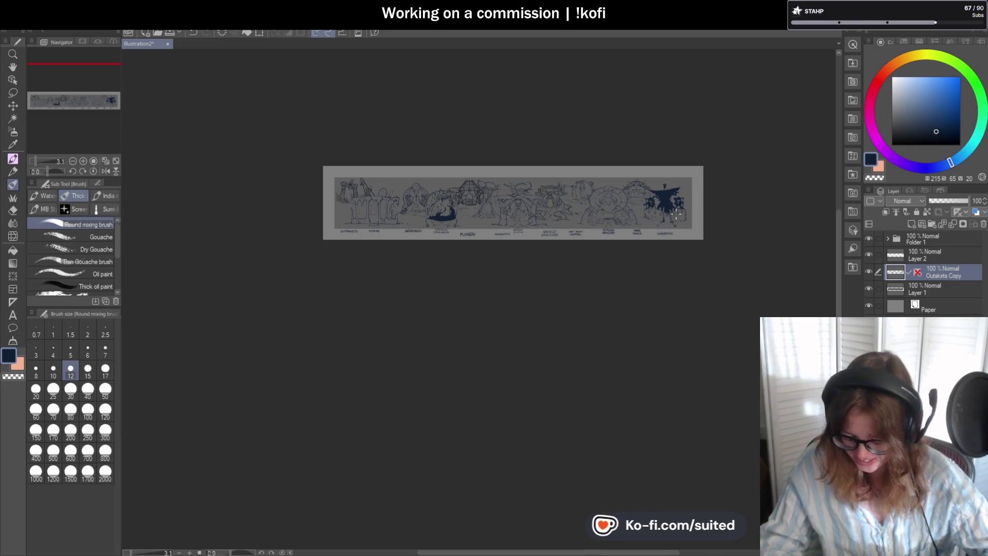
{"action": "scroll", "coordinate": [699, 212], "scroll_direction": "up", "scroll_amount": 7}
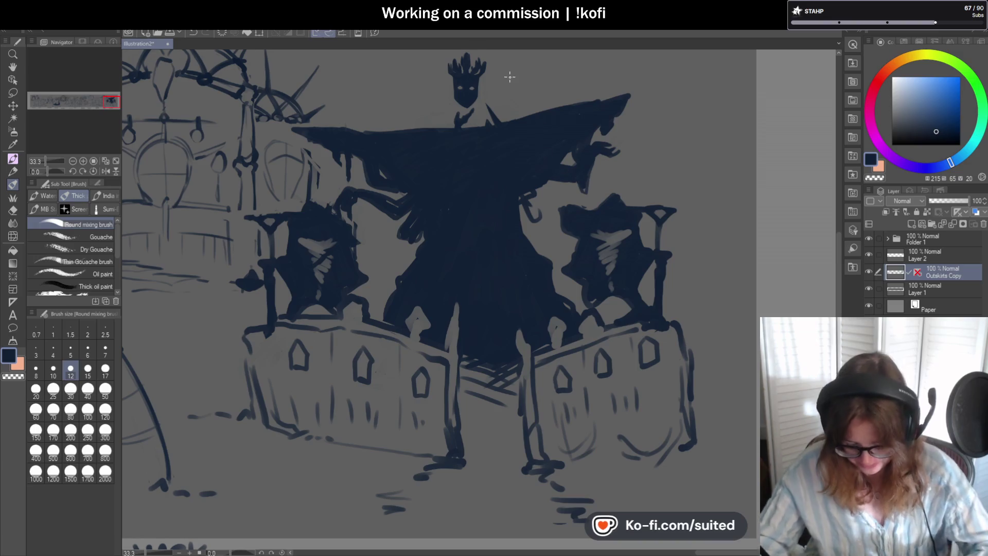
{"action": "scroll", "coordinate": [433, 124], "scroll_direction": "up", "scroll_amount": 4}
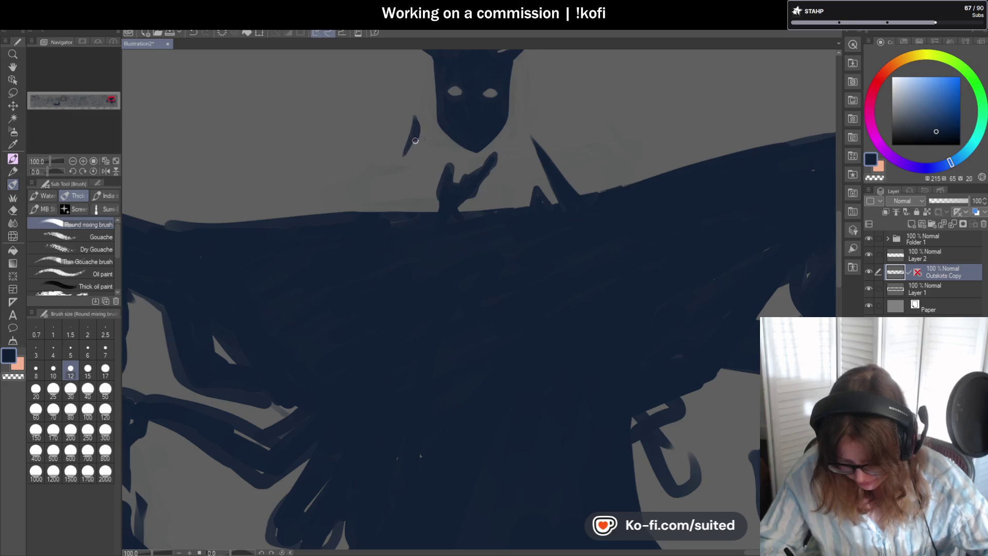
{"action": "mouse_move", "coordinate": [425, 162]}
{"action": "left_mouse_down"}
{"action": "mouse_move", "coordinate": [417, 180]}
{"action": "mouse_move", "coordinate": [405, 154]}
{"action": "mouse_move", "coordinate": [421, 178]}
{"action": "mouse_move", "coordinate": [424, 123]}
{"action": "mouse_move", "coordinate": [404, 212]}
{"action": "left_mouse_up"}
- Paint thin clawed fingers rising beside the head
{"action": "scroll", "coordinate": [578, 156], "scroll_direction": "down", "scroll_amount": 4}
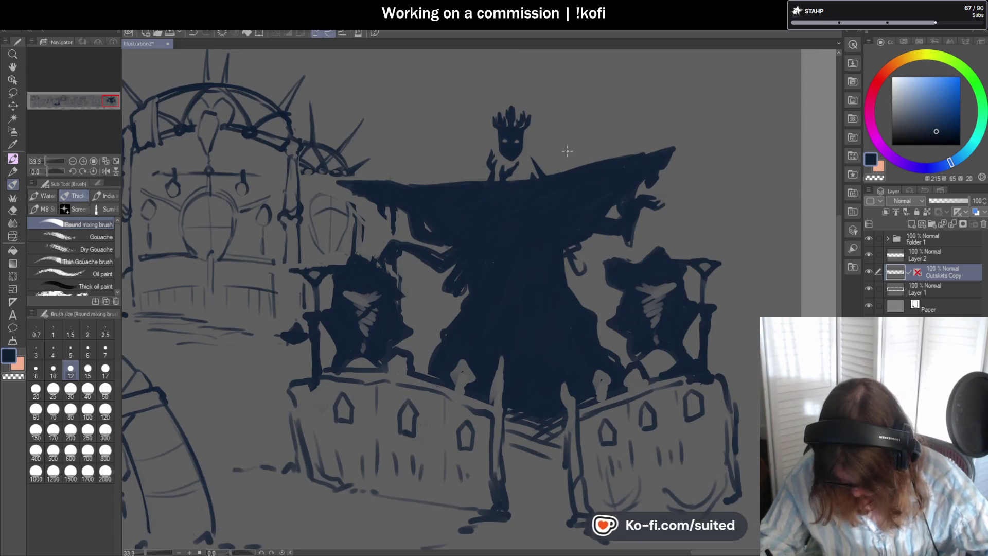
{"action": "scroll", "coordinate": [567, 153], "scroll_direction": "up", "scroll_amount": 2}
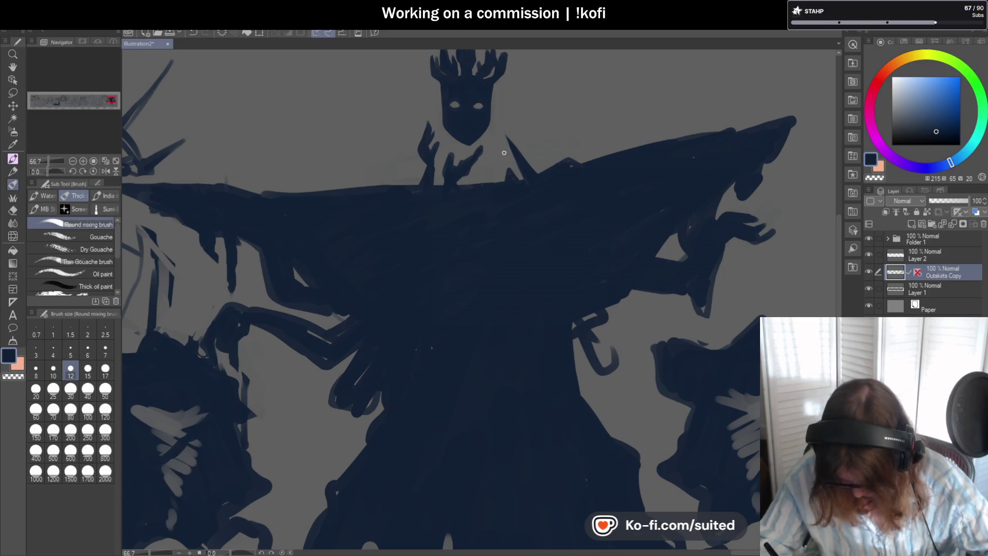
{"action": "scroll", "coordinate": [504, 153], "scroll_direction": "up", "scroll_amount": 1}
{"action": "mouse_move", "coordinate": [491, 196]}
{"action": "left_mouse_down"}
{"action": "mouse_move", "coordinate": [489, 128]}
{"action": "mouse_move", "coordinate": [493, 194]}
{"action": "mouse_move", "coordinate": [484, 144]}
{"action": "mouse_move", "coordinate": [481, 182]}
{"action": "mouse_move", "coordinate": [487, 145]}
{"action": "mouse_move", "coordinate": [491, 154]}
{"action": "mouse_move", "coordinate": [480, 144]}
{"action": "mouse_move", "coordinate": [490, 143]}
{"action": "left_mouse_up"}
{"action": "key", "text": "c"}
{"action": "key", "text": "c"}
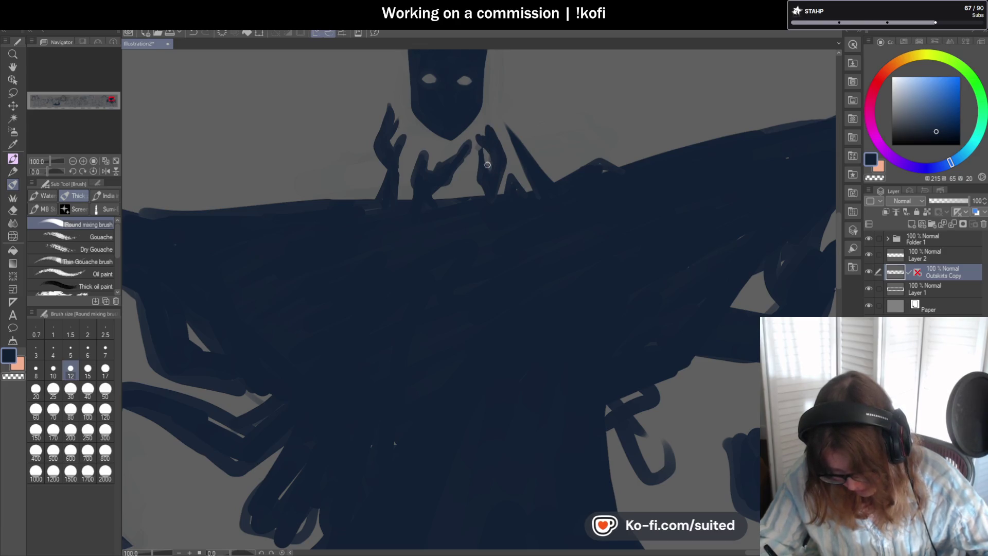
- Save the illustration and reshape the left hand's raised fingertip
{"action": "key", "text": "c"}
{"action": "key", "text": "c"}
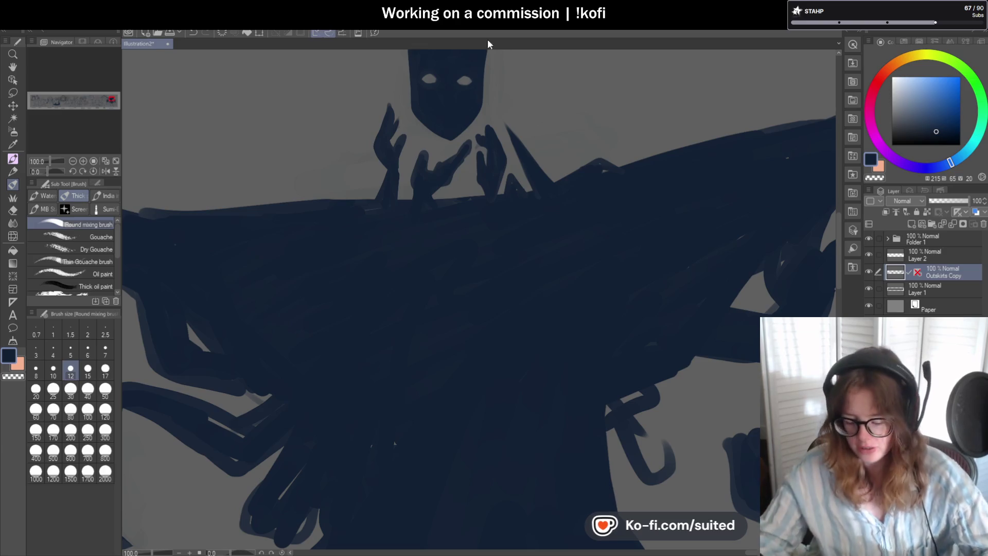
{"action": "scroll", "coordinate": [475, 145], "scroll_direction": "up", "scroll_amount": 2}
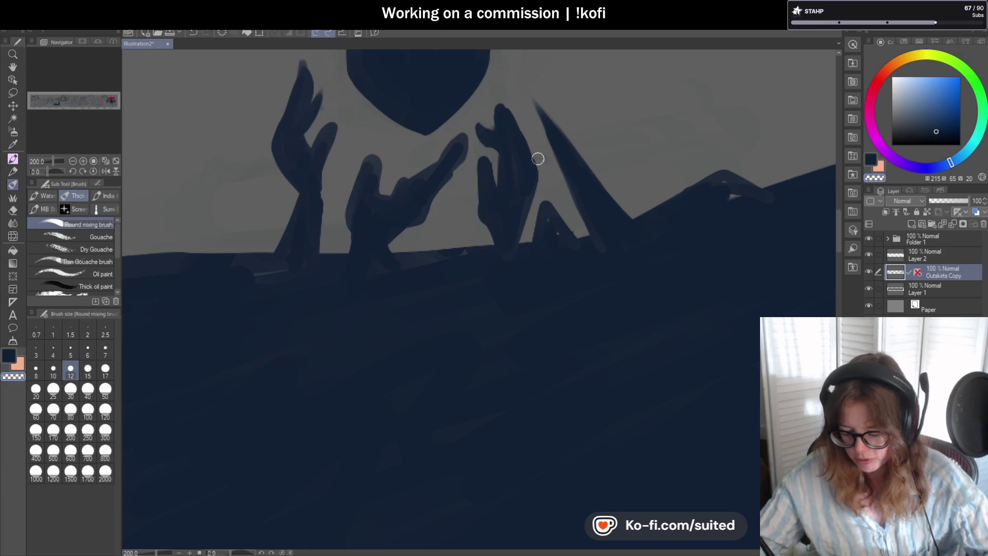
{"action": "scroll", "coordinate": [544, 169], "scroll_direction": "down", "scroll_amount": 3}
{"action": "key", "text": "ctrl+s"}
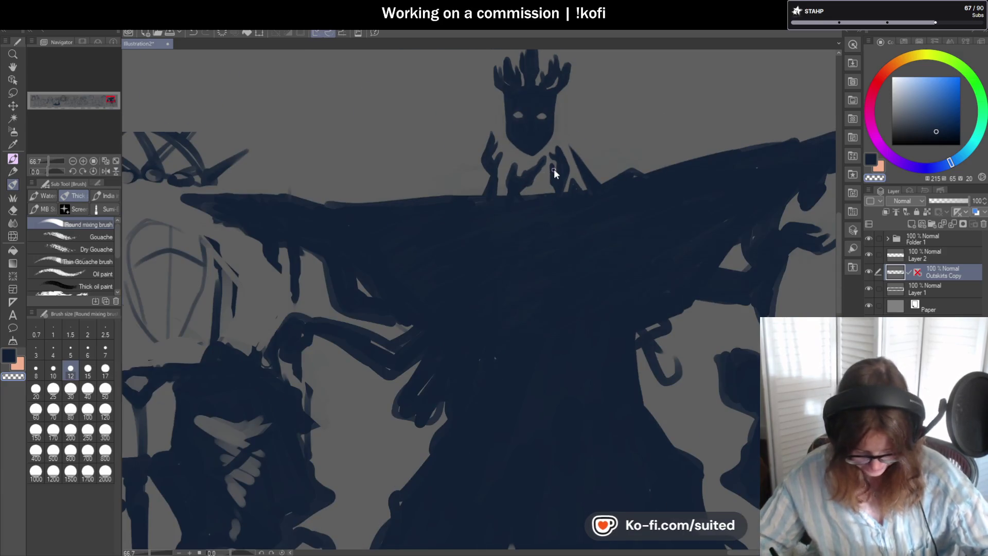
{"action": "scroll", "coordinate": [535, 175], "scroll_direction": "up", "scroll_amount": 1}
{"action": "scroll", "coordinate": [474, 118], "scroll_direction": "up", "scroll_amount": 2}
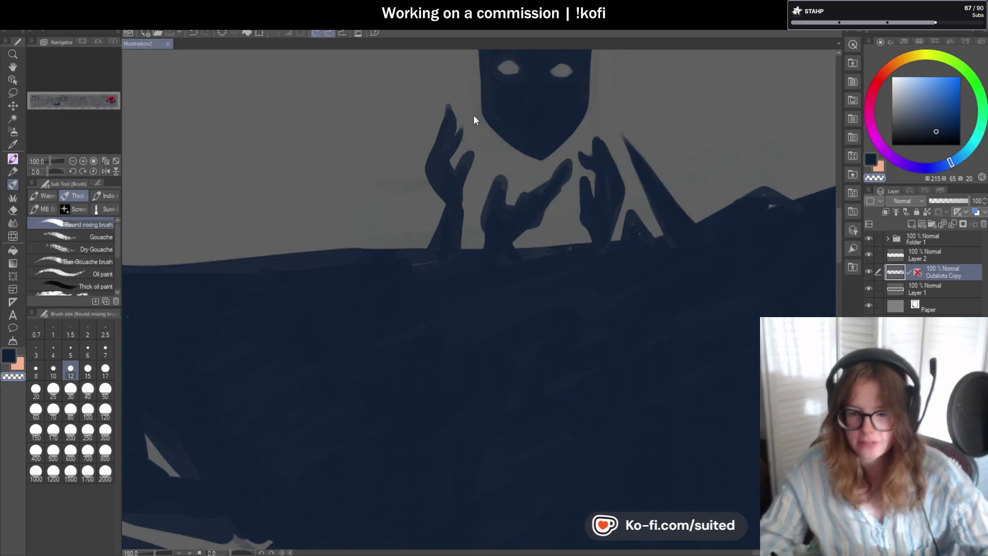
{"action": "mouse_move", "coordinate": [445, 109]}
{"action": "left_mouse_down"}
{"action": "mouse_move", "coordinate": [417, 159]}
{"action": "mouse_move", "coordinate": [447, 124]}
{"action": "left_mouse_up"}
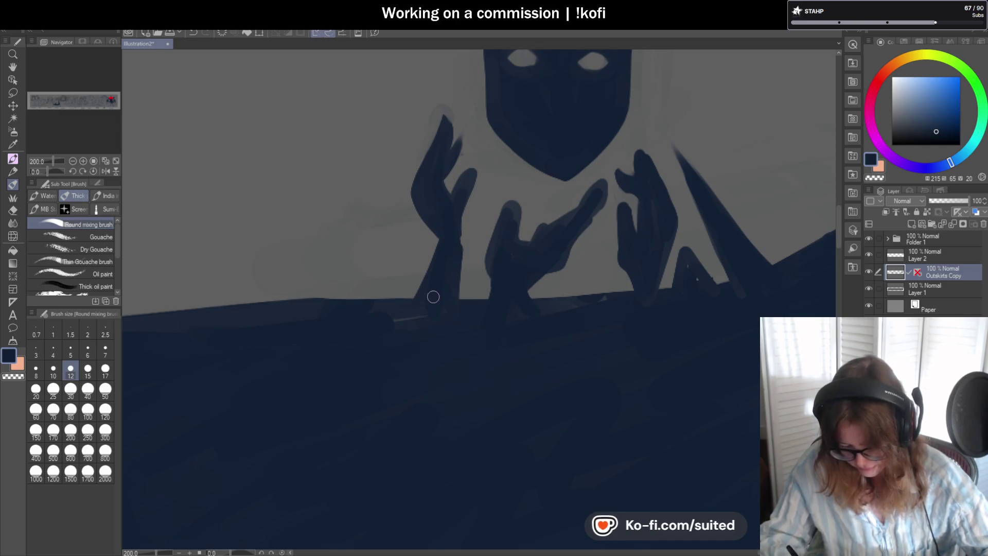
- Paint a thin extra arm and hand reaching up on the left, then save
{"action": "mouse_move", "coordinate": [325, 302]}
{"action": "left_mouse_down"}
{"action": "mouse_move", "coordinate": [397, 212]}
{"action": "mouse_move", "coordinate": [378, 247]}
{"action": "mouse_move", "coordinate": [397, 252]}
{"action": "mouse_move", "coordinate": [364, 282]}
{"action": "mouse_move", "coordinate": [373, 250]}
{"action": "mouse_move", "coordinate": [378, 270]}
{"action": "mouse_move", "coordinate": [412, 249]}
{"action": "mouse_move", "coordinate": [350, 259]}
{"action": "left_mouse_up"}
{"action": "mouse_move", "coordinate": [400, 212]}
{"action": "left_mouse_down"}
{"action": "mouse_move", "coordinate": [388, 236]}
{"action": "mouse_move", "coordinate": [405, 194]}
{"action": "left_mouse_up"}
{"action": "mouse_move", "coordinate": [378, 247]}
{"action": "left_mouse_down"}
{"action": "mouse_move", "coordinate": [410, 218]}
{"action": "mouse_move", "coordinate": [379, 274]}
{"action": "mouse_move", "coordinate": [346, 298]}
{"action": "mouse_move", "coordinate": [380, 222]}
{"action": "left_mouse_up"}
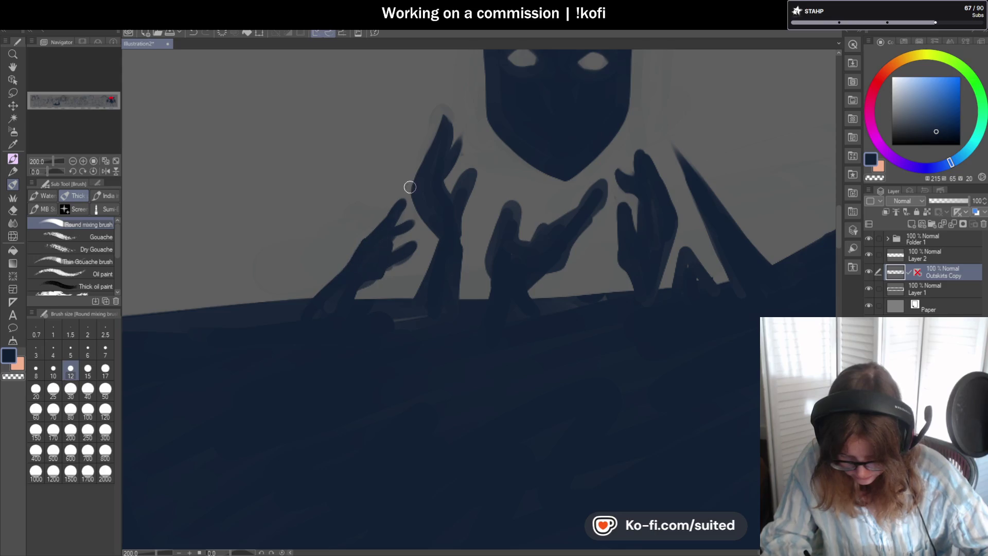
{"action": "key", "text": "ctrl+s"}
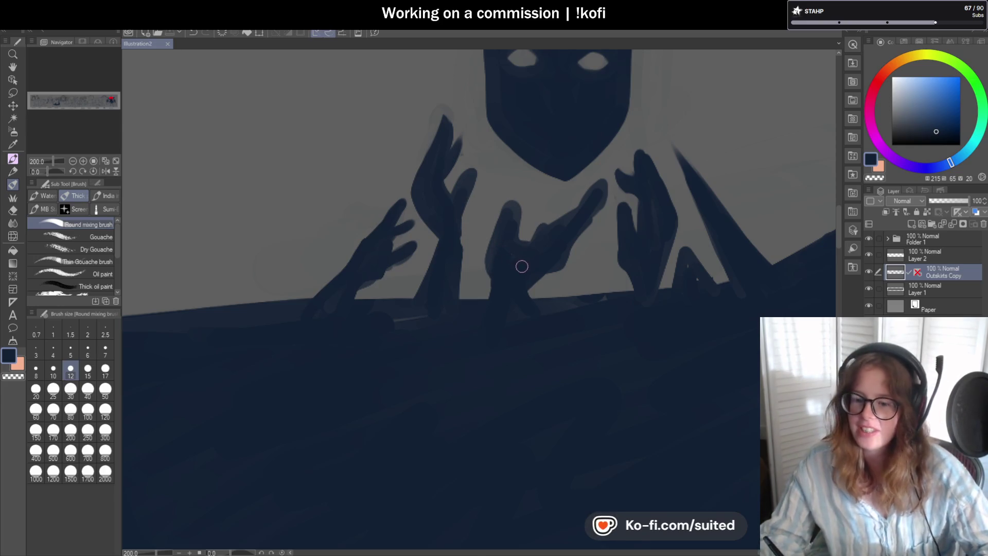
{"action": "scroll", "coordinate": [481, 219], "scroll_direction": "down", "scroll_amount": 5}
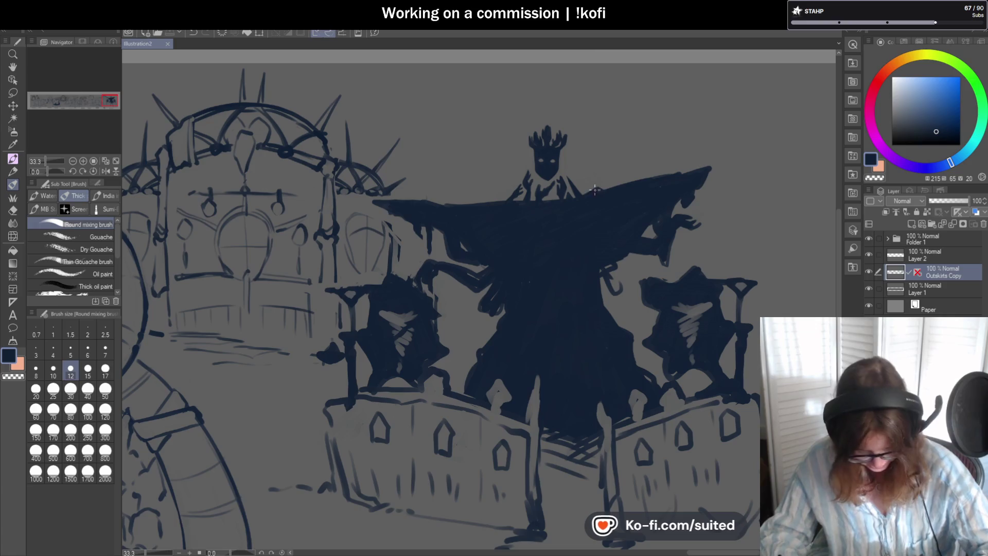
- Darken the cape's top edge leftward
{"action": "scroll", "coordinate": [507, 197], "scroll_direction": "up", "scroll_amount": 3}
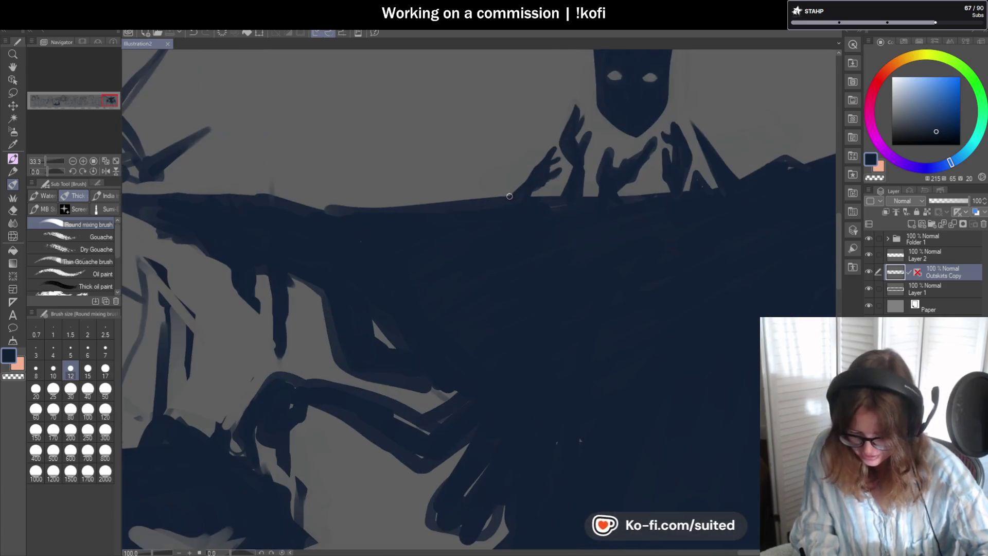
{"action": "left_click_drag", "start_coordinate": [395, 206], "coordinate": [306, 208]}
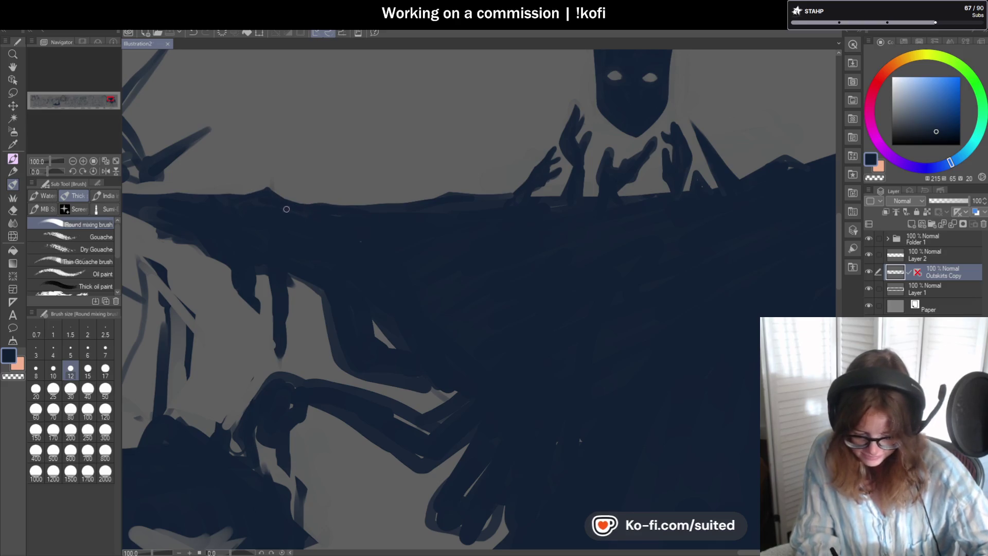
{"action": "scroll", "coordinate": [459, 247], "scroll_direction": "down", "scroll_amount": 3}
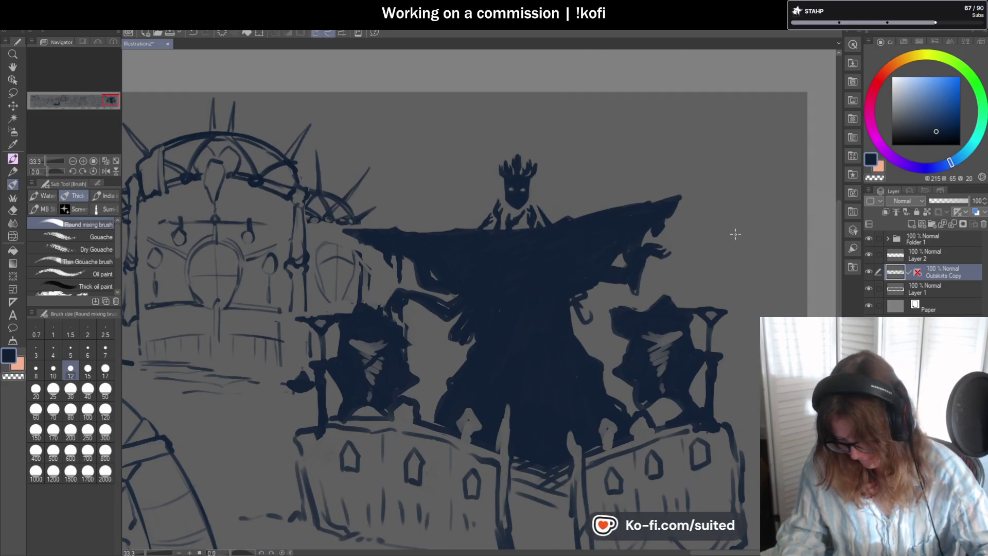
{"action": "scroll", "coordinate": [561, 218], "scroll_direction": "up", "scroll_amount": 3}
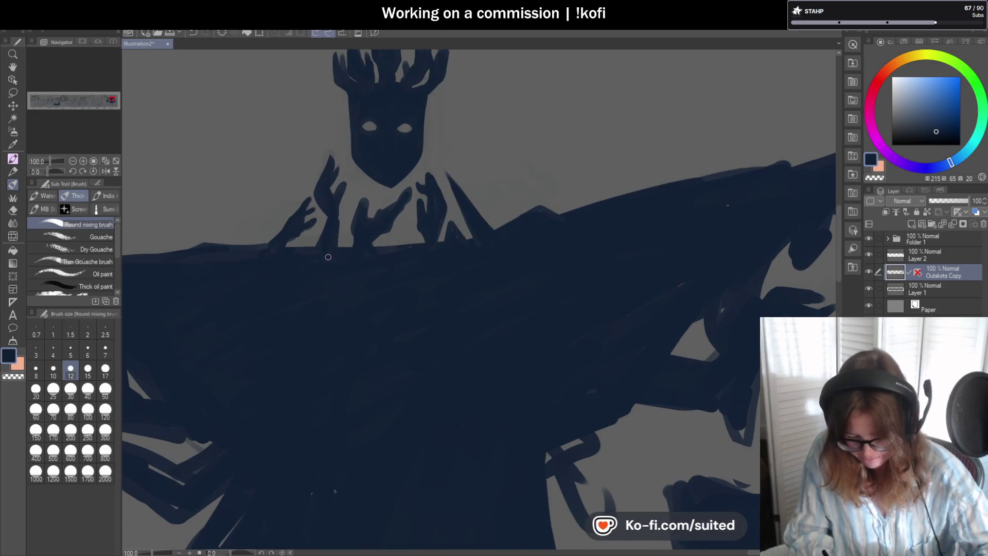
{"action": "scroll", "coordinate": [364, 251], "scroll_direction": "down", "scroll_amount": 3}
{"action": "scroll", "coordinate": [534, 207], "scroll_direction": "up", "scroll_amount": 1}
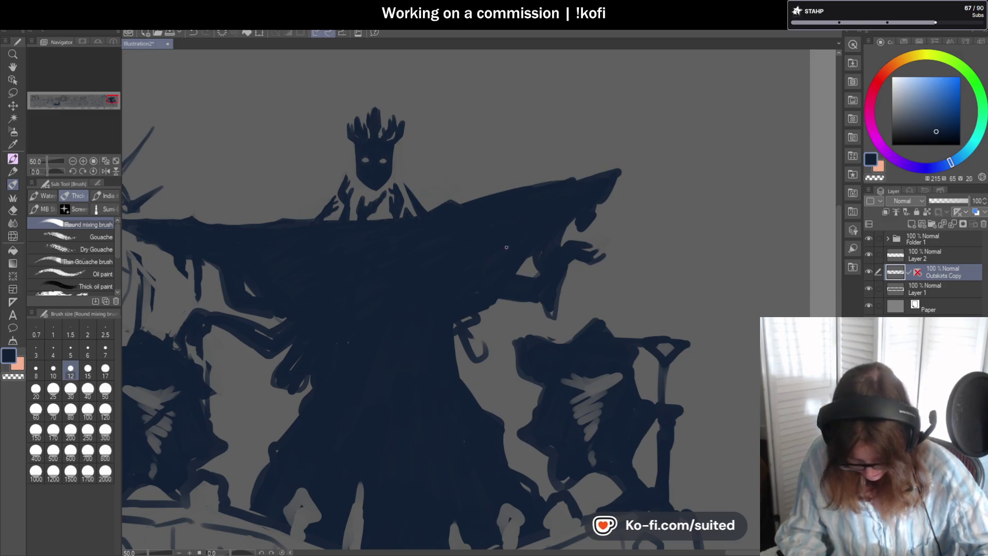
{"action": "scroll", "coordinate": [592, 189], "scroll_direction": "down", "scroll_amount": 1}
{"action": "scroll", "coordinate": [530, 222], "scroll_direction": "up", "scroll_amount": 1}
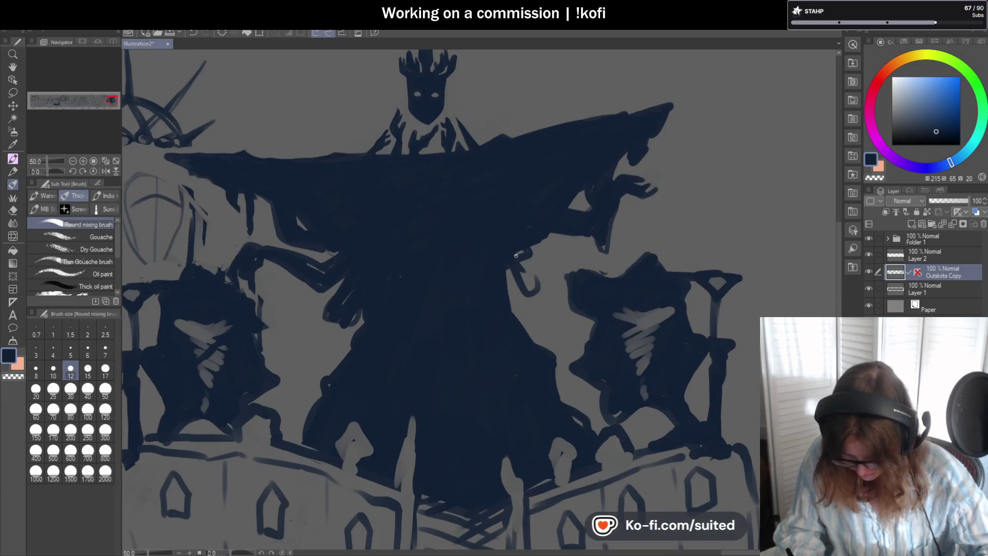
{"action": "scroll", "coordinate": [511, 255], "scroll_direction": "up", "scroll_amount": 1}
- Extend the hand's hook and finger downward and erase the paint between the fingers
{"action": "left_click_drag", "start_coordinate": [518, 288], "coordinate": [525, 333]}
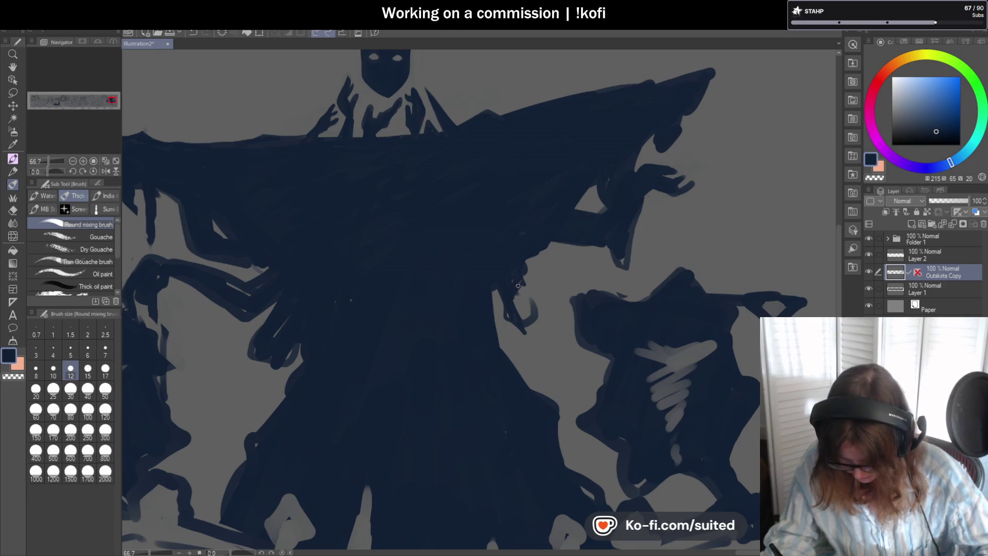
{"action": "mouse_move", "coordinate": [534, 301]}
{"action": "left_mouse_down"}
{"action": "mouse_move", "coordinate": [536, 318]}
{"action": "mouse_move", "coordinate": [514, 323]}
{"action": "mouse_move", "coordinate": [520, 334]}
{"action": "left_mouse_up"}
{"action": "key", "text": "c"}
{"action": "left_click_drag", "start_coordinate": [527, 296], "coordinate": [530, 346]}
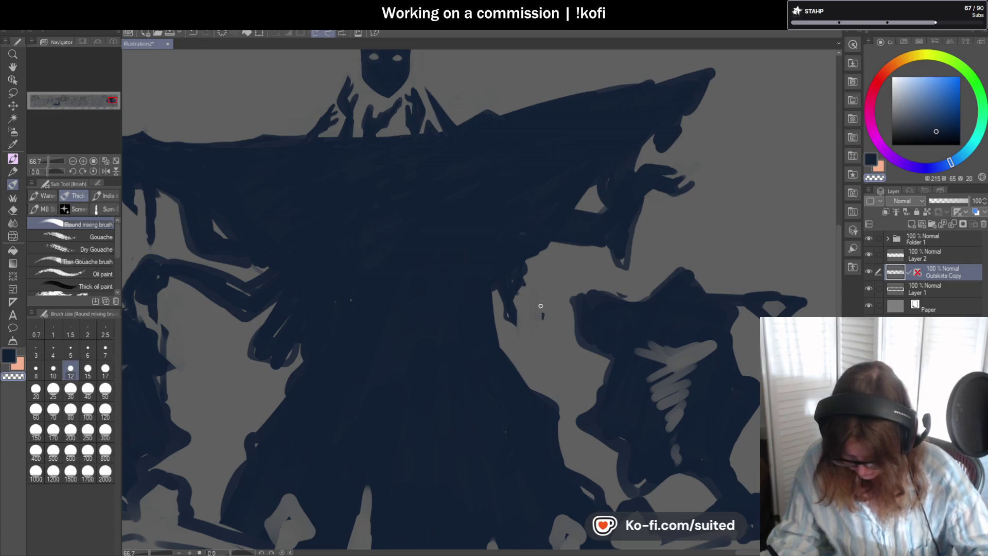
- Paint a new navy finger reaching down-right and darken the figure's right edge
{"action": "key", "text": "c"}
{"action": "mouse_move", "coordinate": [509, 311]}
{"action": "left_mouse_down"}
{"action": "mouse_move", "coordinate": [541, 348]}
{"action": "mouse_move", "coordinate": [521, 332]}
{"action": "mouse_move", "coordinate": [535, 342]}
{"action": "left_mouse_up"}
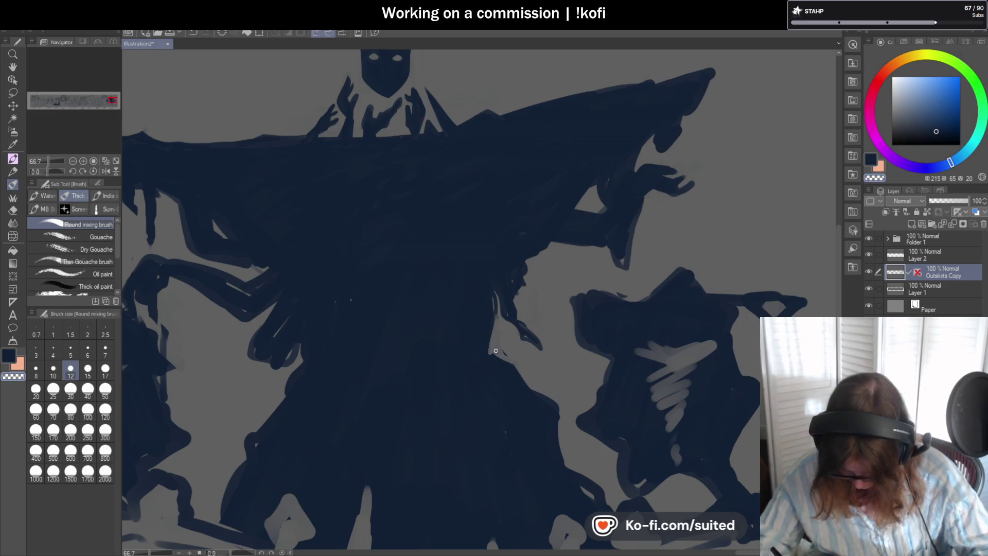
{"action": "left_click_drag", "start_coordinate": [493, 309], "coordinate": [491, 355]}
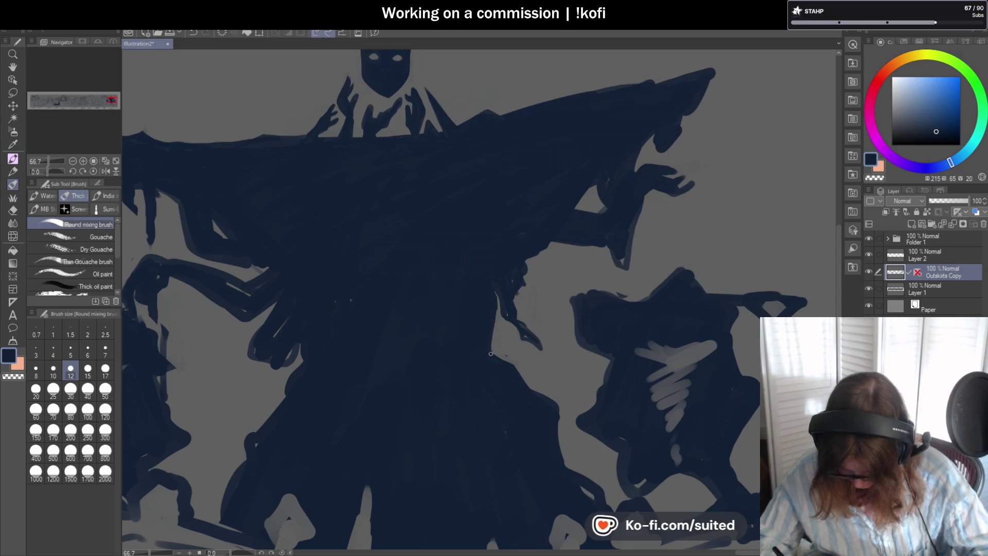
{"action": "scroll", "coordinate": [491, 355], "scroll_direction": "down", "scroll_amount": 3}
{"action": "scroll", "coordinate": [494, 335], "scroll_direction": "up", "scroll_amount": 3}
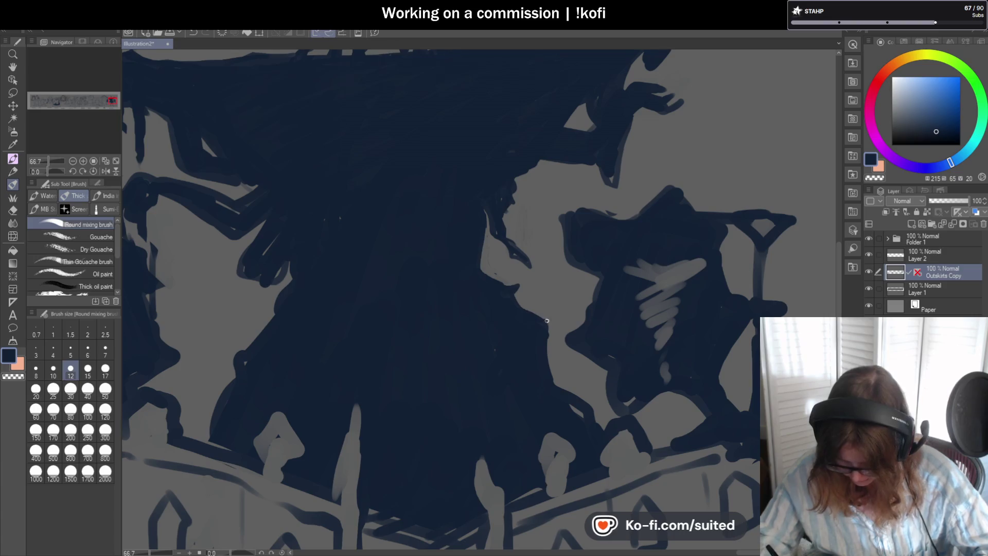
{"action": "scroll", "coordinate": [551, 334], "scroll_direction": "down", "scroll_amount": 3}
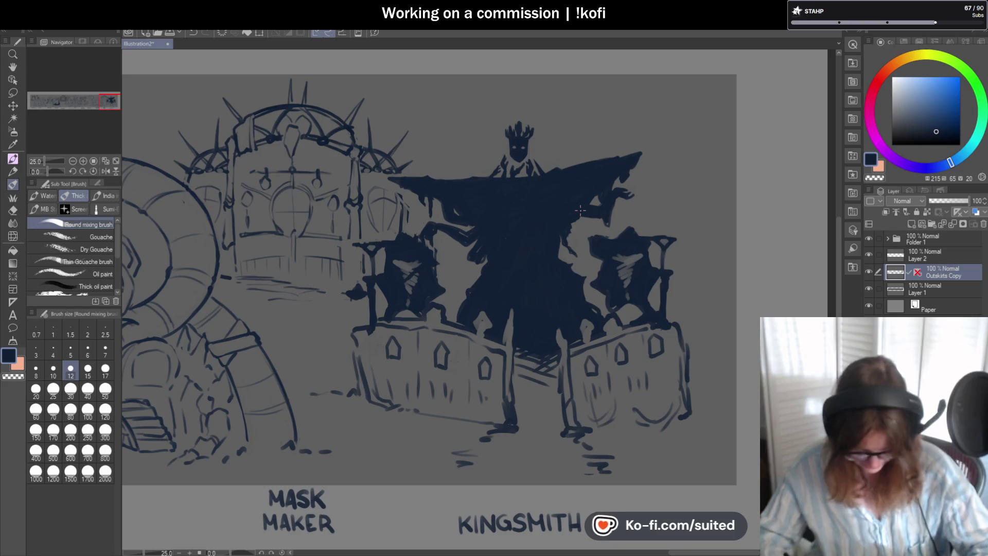
- Paint light grey strokes over the left wall figure, with brush size 50 then back to 12
{"action": "scroll", "coordinate": [451, 208], "scroll_direction": "up", "scroll_amount": 3}
{"action": "mouse_move", "coordinate": [451, 208]}
{"action": "left_mouse_down"}
{"action": "mouse_move", "coordinate": [479, 247]}
{"action": "mouse_move", "coordinate": [467, 207]}
{"action": "mouse_move", "coordinate": [439, 249]}
{"action": "mouse_move", "coordinate": [461, 223]}
{"action": "mouse_move", "coordinate": [469, 229]}
{"action": "left_mouse_up"}
{"action": "left_click", "coordinate": [105, 390]}
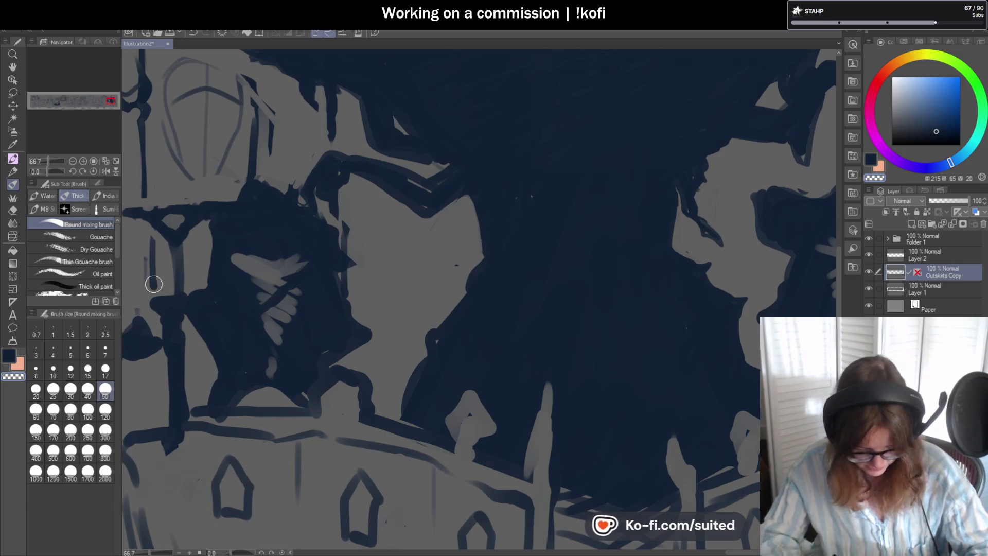
{"action": "left_click", "coordinate": [70, 369]}
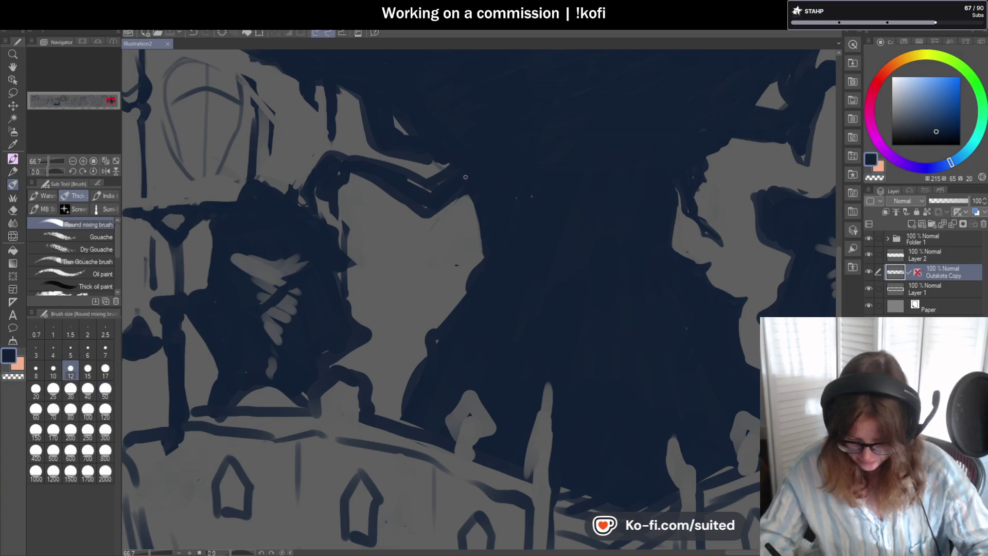
- Paint dark over the stray light line and shape edge, then save the illustration
{"action": "left_click_drag", "start_coordinate": [404, 180], "coordinate": [423, 189]}
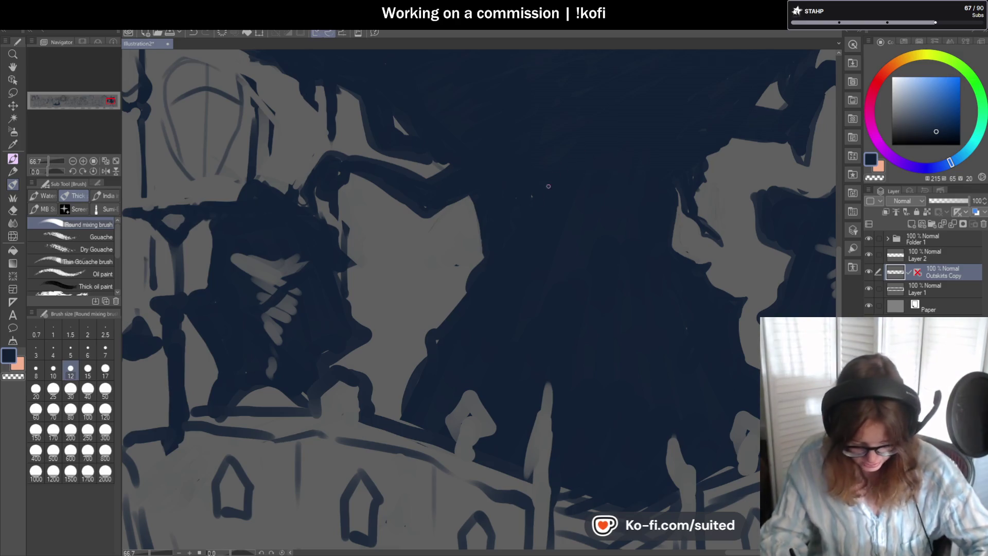
{"action": "mouse_move", "coordinate": [475, 219]}
{"action": "left_mouse_down"}
{"action": "mouse_move", "coordinate": [476, 237]}
{"action": "mouse_move", "coordinate": [457, 260]}
{"action": "left_mouse_up"}
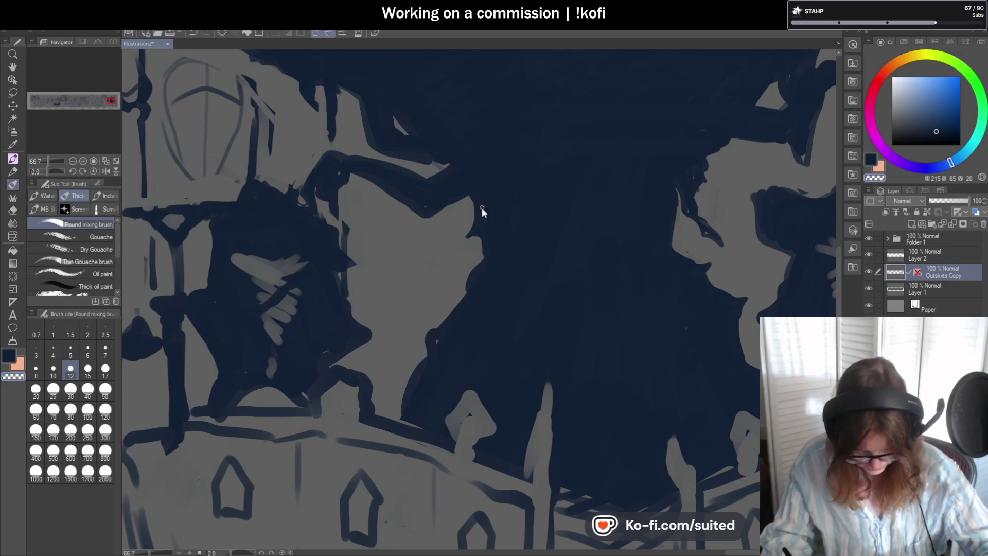
{"action": "key", "text": "ctrl+s"}
{"action": "key", "text": "ctrl+minus"}
{"action": "key", "text": "ctrl+minus"}
{"action": "key", "text": "ctrl+minus"}
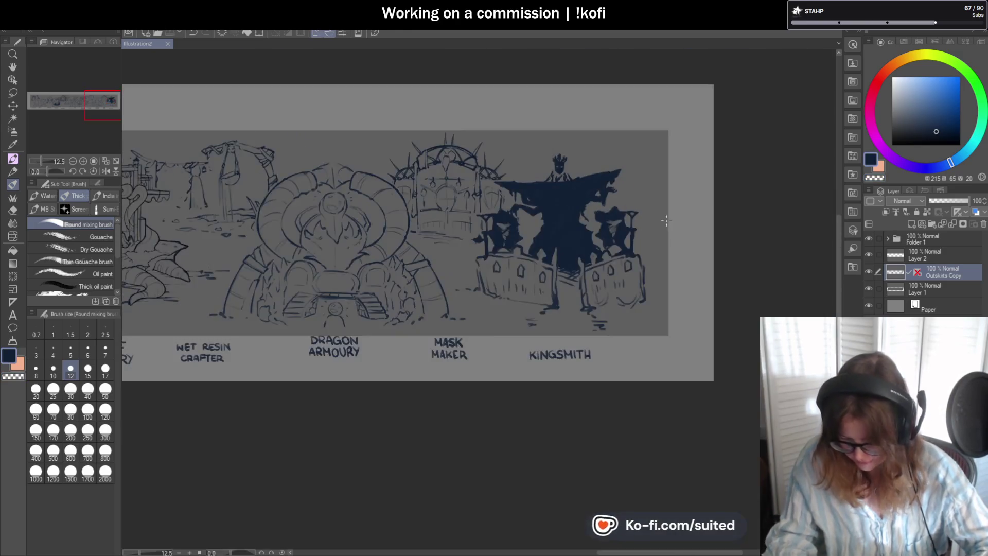
- Extend the dark figure's edge and lower-left side with navy strokes
{"action": "key", "text": "ctrl+plus"}
{"action": "key", "text": "ctrl+plus"}
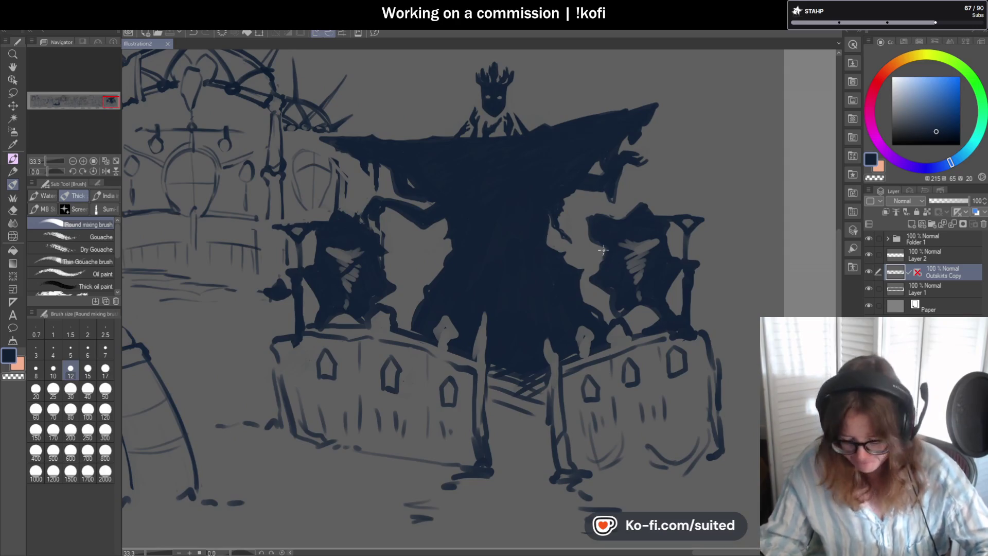
{"action": "key", "text": "ctrl+plus"}
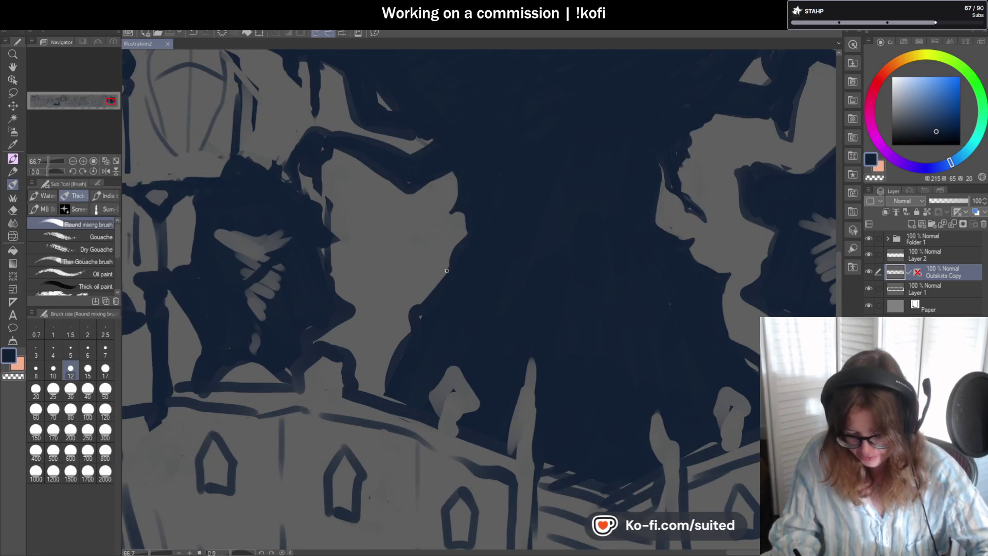
{"action": "mouse_move", "coordinate": [442, 278]}
{"action": "left_mouse_down"}
{"action": "mouse_move", "coordinate": [452, 251]}
{"action": "mouse_move", "coordinate": [442, 273]}
{"action": "left_mouse_up"}
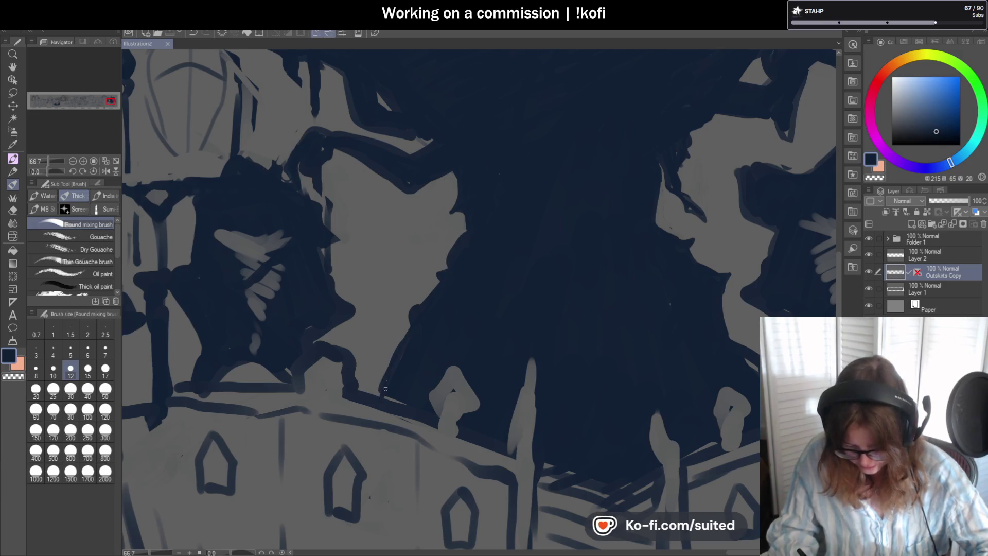
{"action": "left_click_drag", "start_coordinate": [378, 391], "coordinate": [393, 352]}
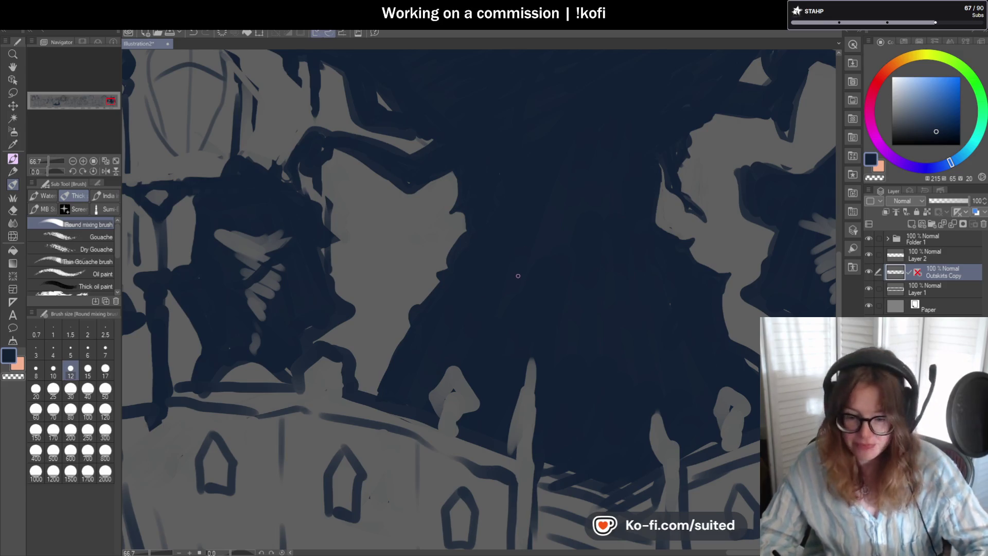
{"action": "scroll", "coordinate": [520, 276], "scroll_direction": "down", "scroll_amount": 3}
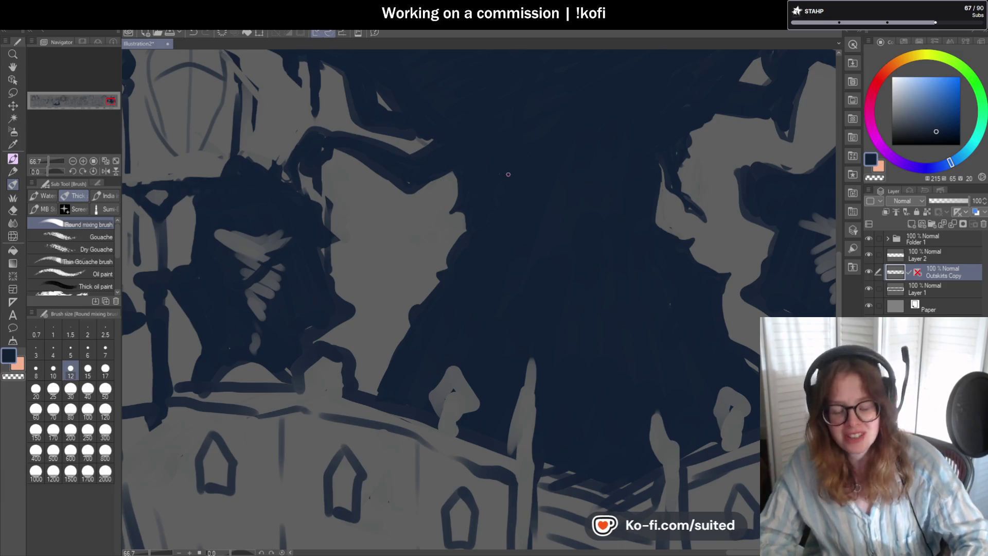
- Blend the thin dark strokes into the grey at brush size 50, return to size 12, and save
{"action": "scroll", "coordinate": [565, 151], "scroll_direction": "up", "scroll_amount": 1}
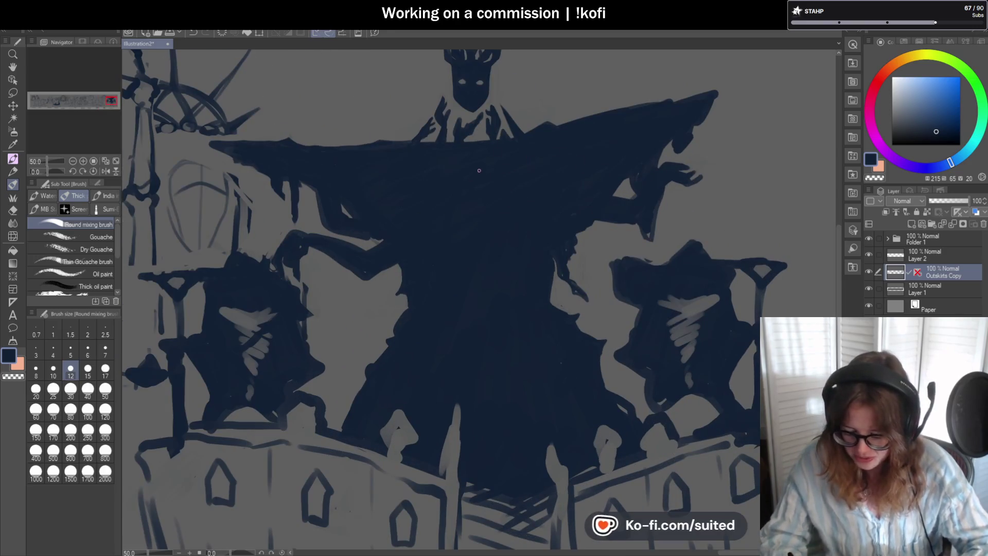
{"action": "scroll", "coordinate": [550, 177], "scroll_direction": "down", "scroll_amount": 1}
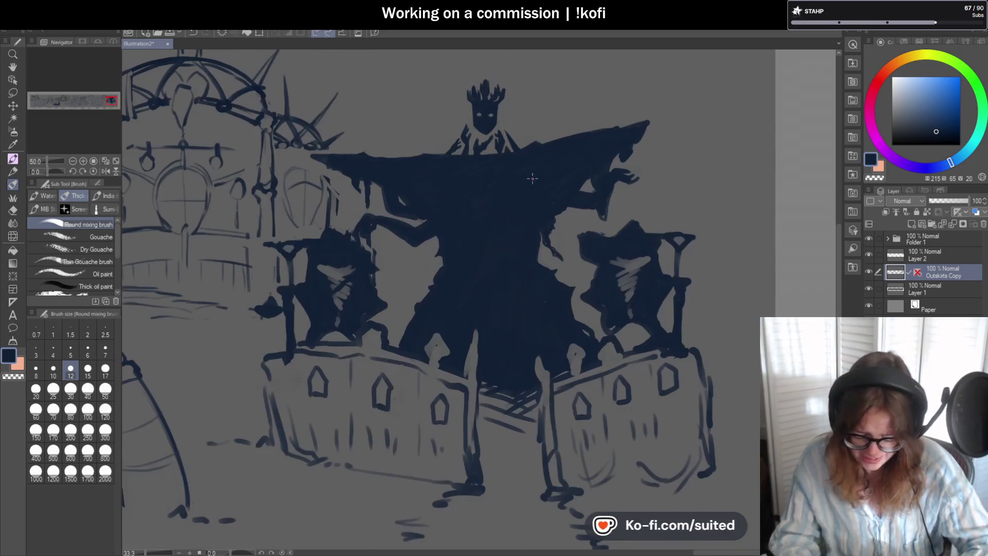
{"action": "scroll", "coordinate": [405, 149], "scroll_direction": "up", "scroll_amount": 2}
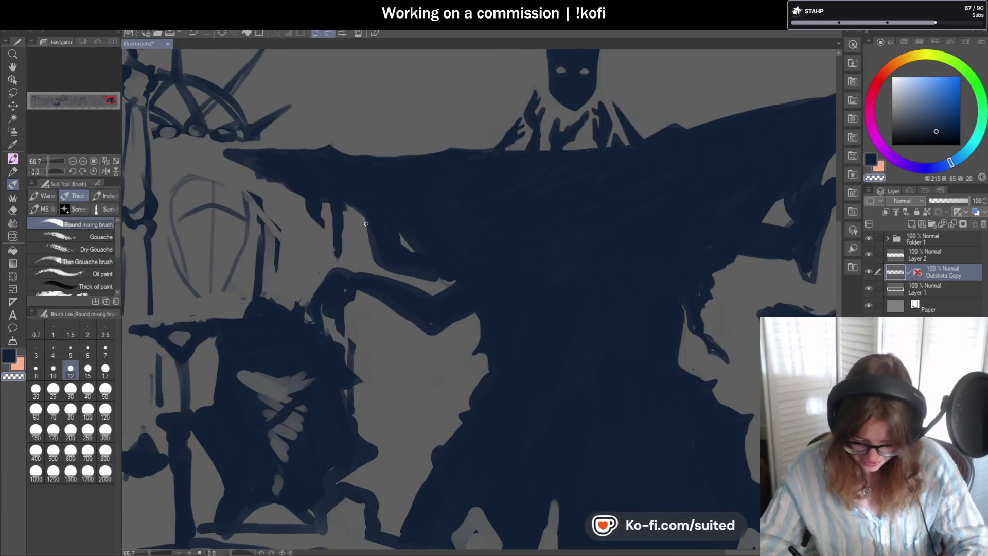
{"action": "mouse_move", "coordinate": [364, 223]}
{"action": "left_mouse_down"}
{"action": "mouse_move", "coordinate": [386, 265]}
{"action": "mouse_move", "coordinate": [393, 259]}
{"action": "mouse_move", "coordinate": [380, 257]}
{"action": "mouse_move", "coordinate": [398, 262]}
{"action": "mouse_move", "coordinate": [383, 242]}
{"action": "mouse_move", "coordinate": [391, 233]}
{"action": "mouse_move", "coordinate": [428, 268]}
{"action": "mouse_move", "coordinate": [412, 273]}
{"action": "mouse_move", "coordinate": [423, 278]}
{"action": "mouse_move", "coordinate": [391, 233]}
{"action": "mouse_move", "coordinate": [444, 278]}
{"action": "mouse_move", "coordinate": [385, 236]}
{"action": "mouse_move", "coordinate": [427, 302]}
{"action": "left_mouse_up"}
{"action": "left_click", "coordinate": [105, 389]}
{"action": "left_click", "coordinate": [70, 368]}
{"action": "key", "text": "ctrl+s"}
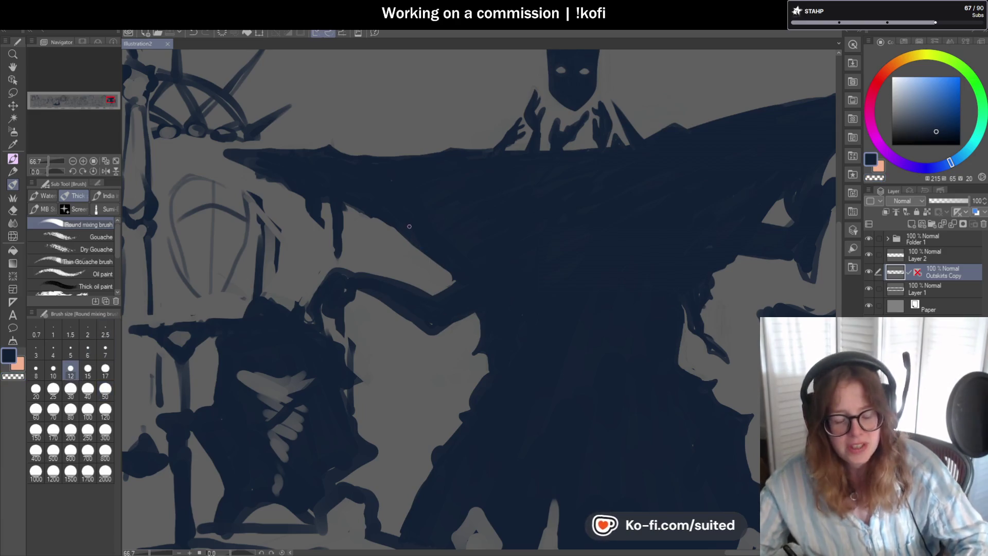
- Erase part of the dark arm edge and redraw the stroke under the caped arm in navy
{"action": "key", "text": "c"}
{"action": "left_click_drag", "start_coordinate": [455, 276], "coordinate": [423, 250]}
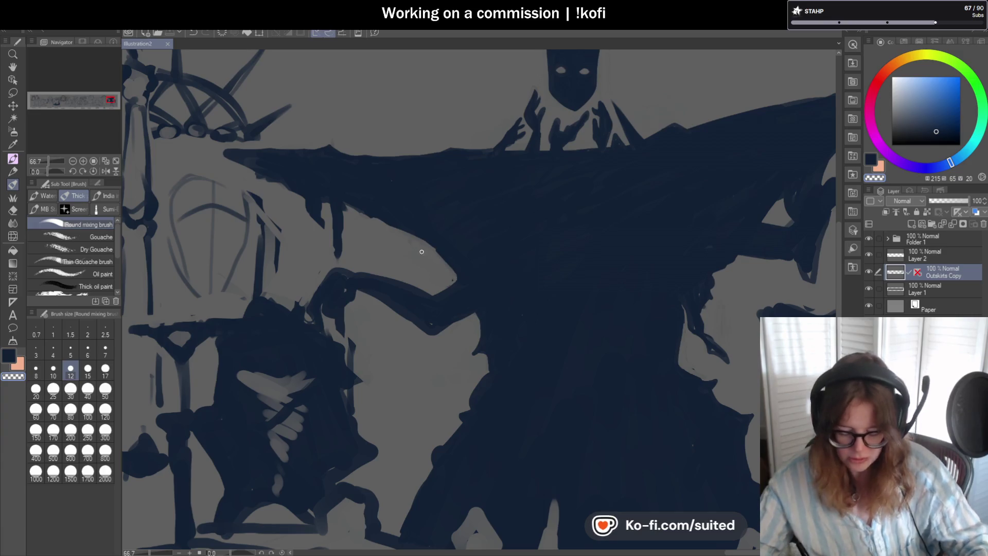
{"action": "key", "text": "c"}
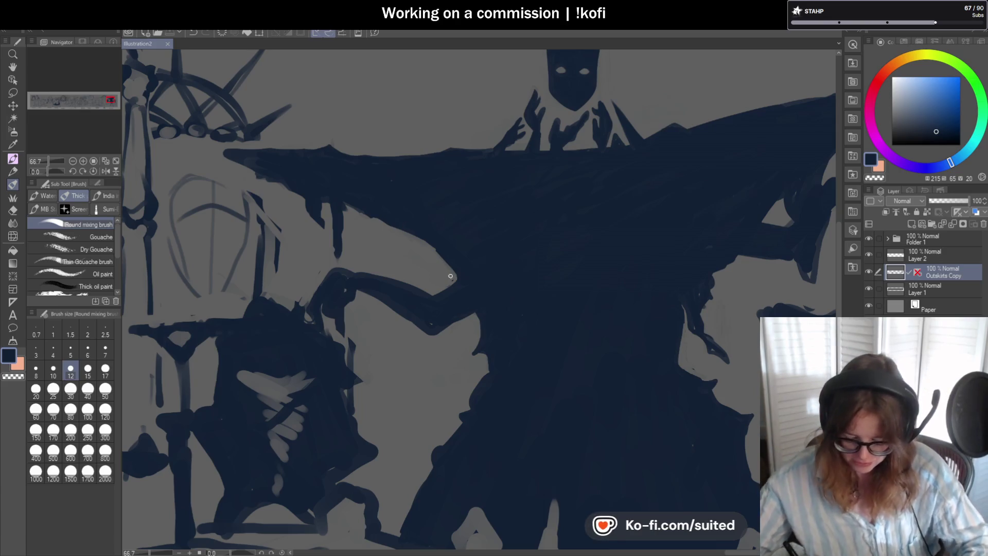
{"action": "mouse_move", "coordinate": [423, 269]}
{"action": "left_mouse_down"}
{"action": "mouse_move", "coordinate": [454, 287]}
{"action": "mouse_move", "coordinate": [389, 228]}
{"action": "mouse_move", "coordinate": [427, 253]}
{"action": "left_mouse_up"}
{"action": "key", "text": "ctrl+z"}
{"action": "key", "text": "ctrl+z"}
{"action": "mouse_move", "coordinate": [391, 224]}
{"action": "left_mouse_down"}
{"action": "mouse_move", "coordinate": [413, 258]}
{"action": "mouse_move", "coordinate": [412, 238]}
{"action": "mouse_move", "coordinate": [418, 271]}
{"action": "mouse_move", "coordinate": [446, 277]}
{"action": "mouse_move", "coordinate": [428, 266]}
{"action": "mouse_move", "coordinate": [442, 266]}
{"action": "left_mouse_up"}
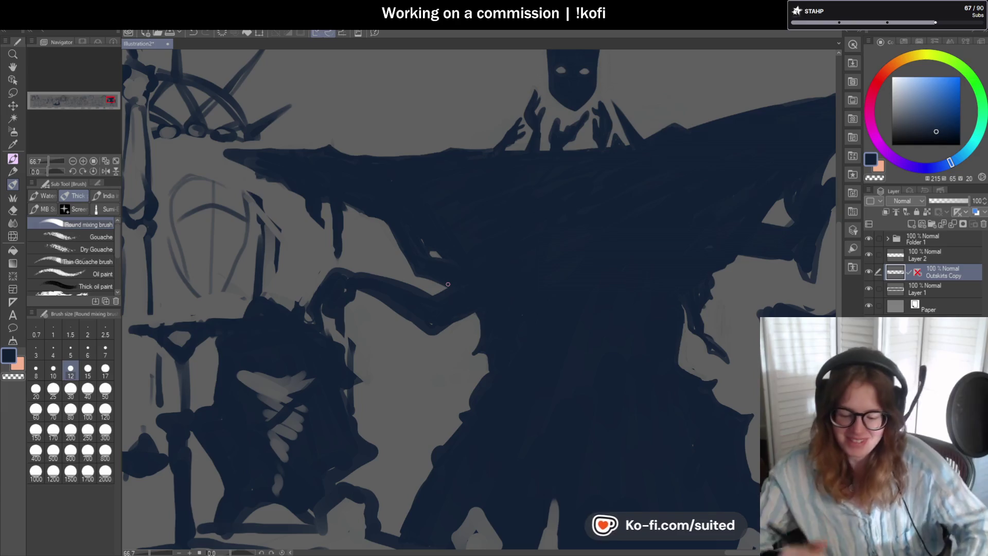
- Erase the dark lower edge of the left arm band with the transparent colour
{"action": "scroll", "coordinate": [443, 215], "scroll_direction": "up", "scroll_amount": 1}
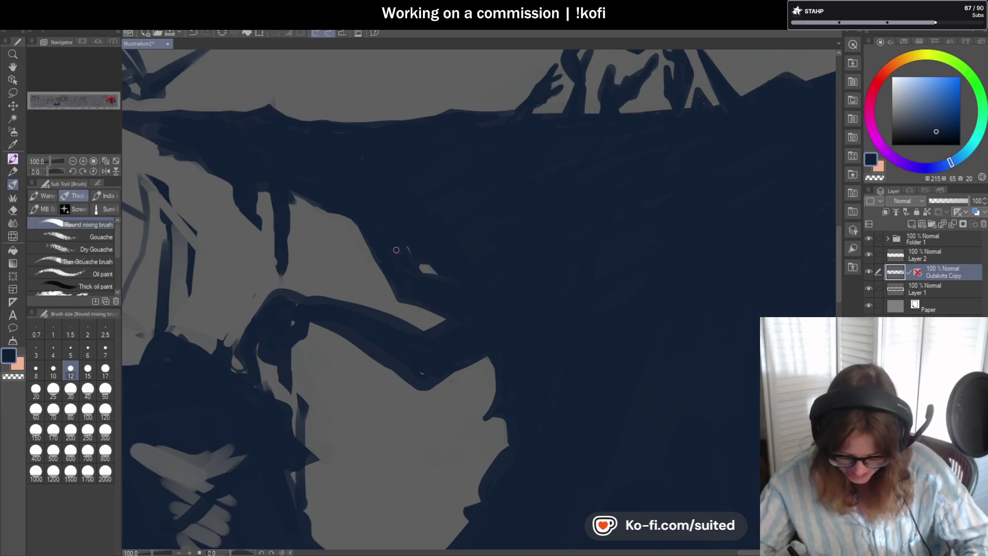
{"action": "scroll", "coordinate": [476, 246], "scroll_direction": "down", "scroll_amount": 1}
{"action": "scroll", "coordinate": [446, 332], "scroll_direction": "up", "scroll_amount": 1}
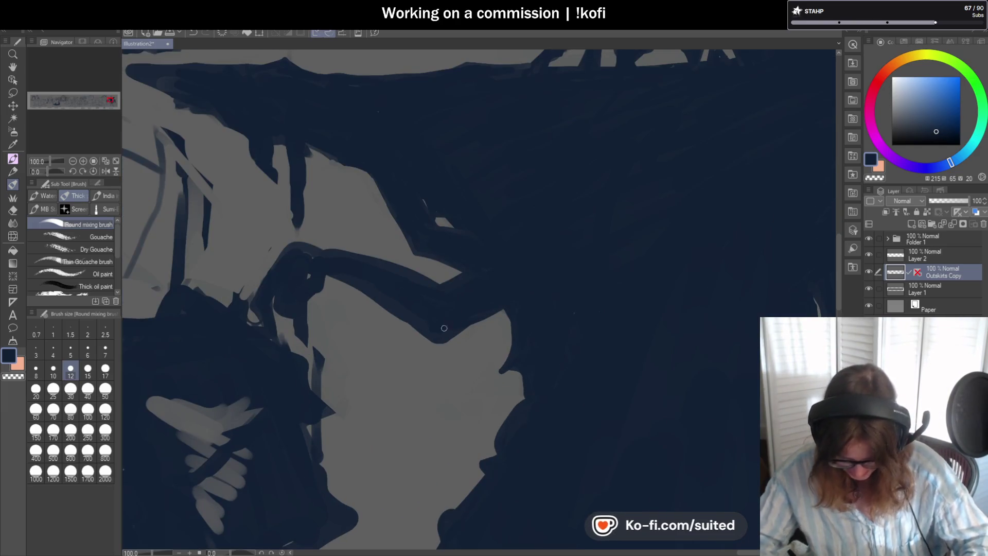
{"action": "key", "text": "c"}
{"action": "mouse_move", "coordinate": [377, 306]}
{"action": "left_mouse_down"}
{"action": "mouse_move", "coordinate": [411, 327]}
{"action": "mouse_move", "coordinate": [455, 332]}
{"action": "left_mouse_up"}
{"action": "key", "text": "c"}
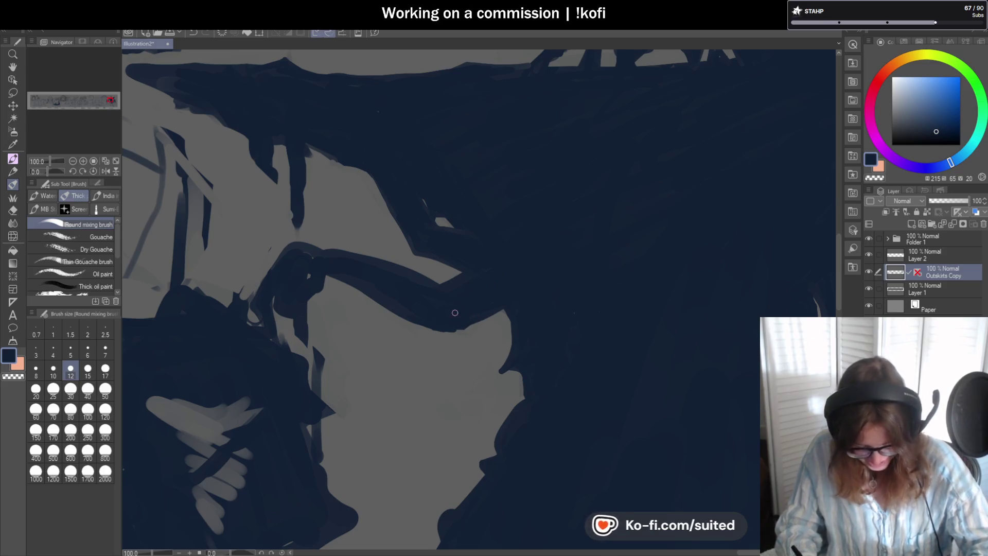
- Darken the arm band's lower edge in navy and trim the light grey wedge's tip
{"action": "key", "text": "ctrl+plus"}
{"action": "left_click_drag", "start_coordinate": [448, 335], "coordinate": [540, 294]}
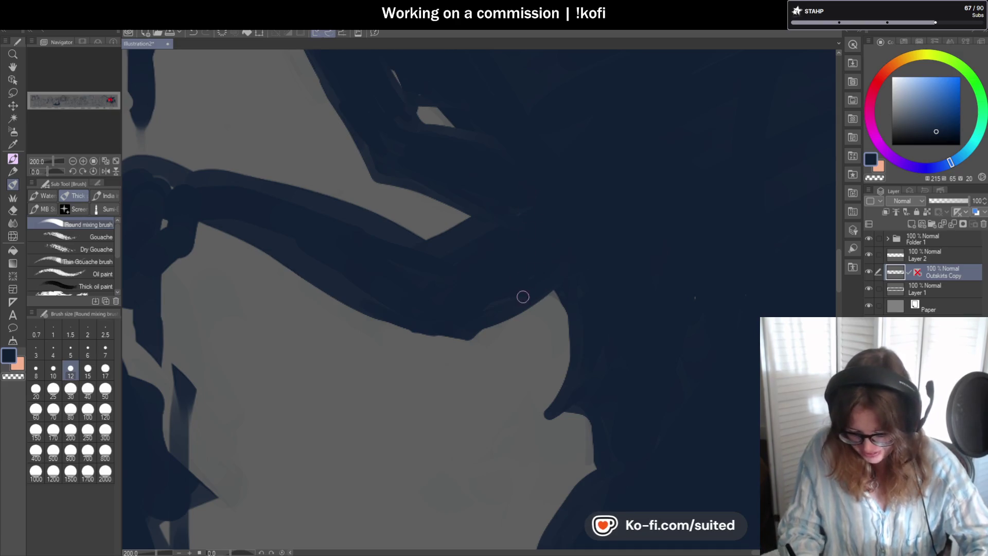
{"action": "left_click_drag", "start_coordinate": [419, 190], "coordinate": [518, 220]}
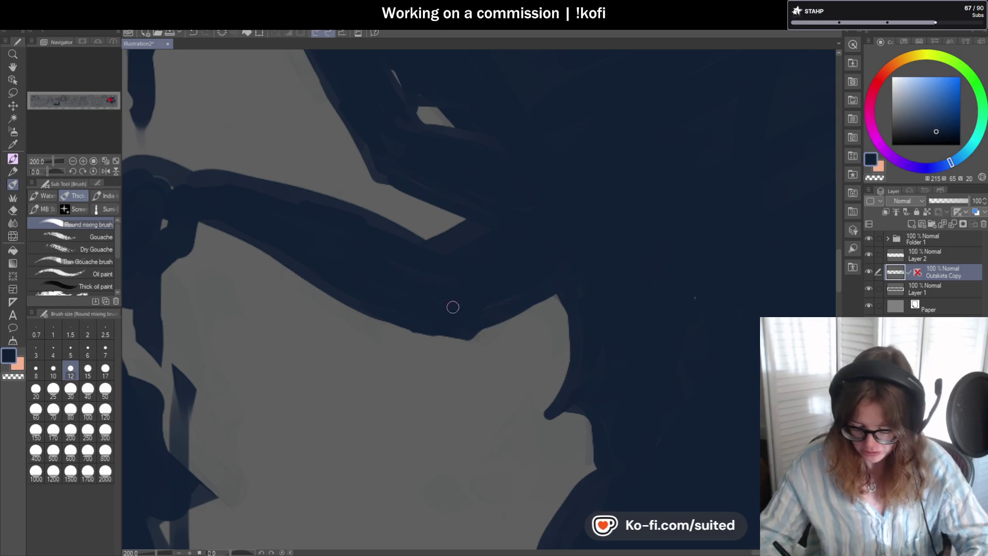
{"action": "key", "text": "c"}
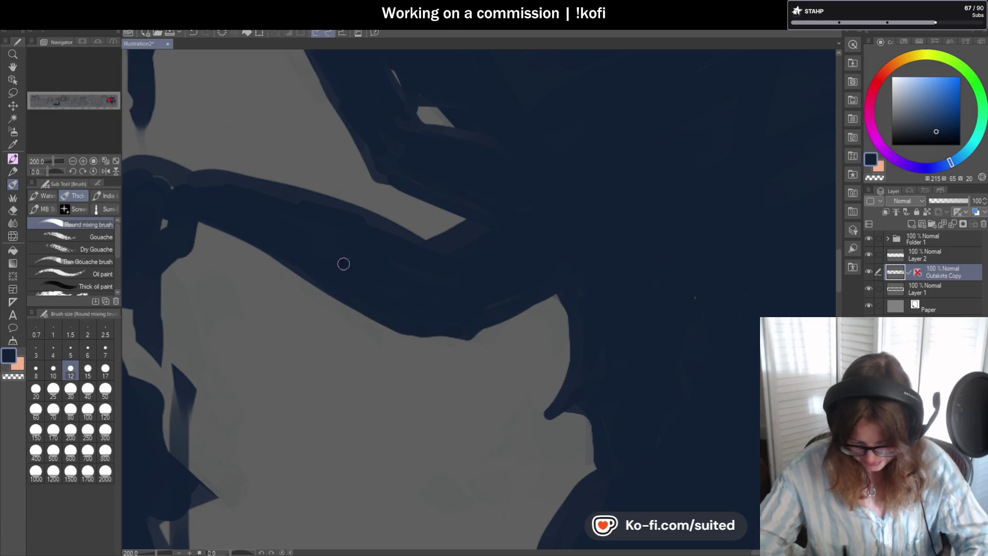
- Check the whole composition and save the illustration
{"action": "key", "text": "ctrl+minus"}
{"action": "key", "text": "ctrl+minus"}
{"action": "key", "text": "ctrl+minus"}
{"action": "key", "text": "ctrl+s"}
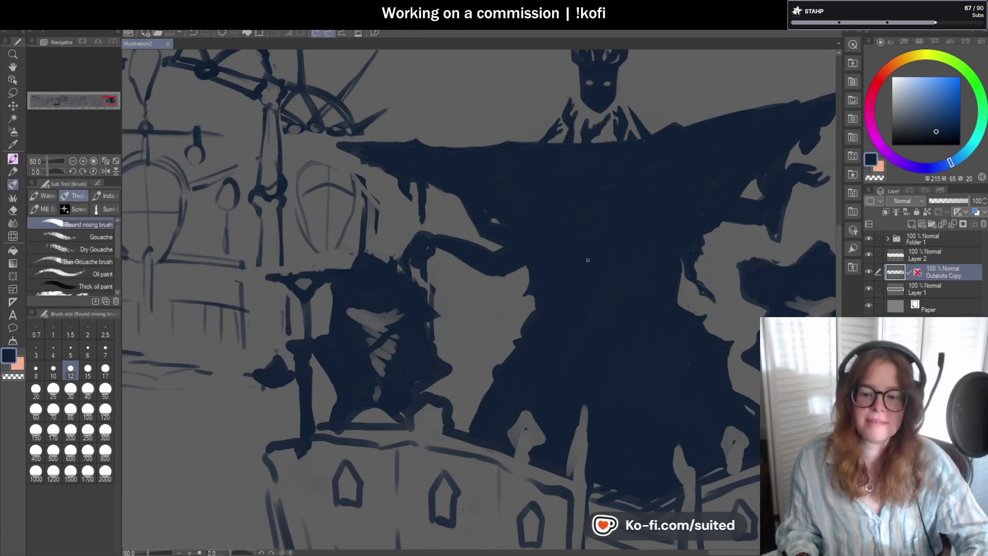
{"action": "key", "text": "ctrl+plus"}
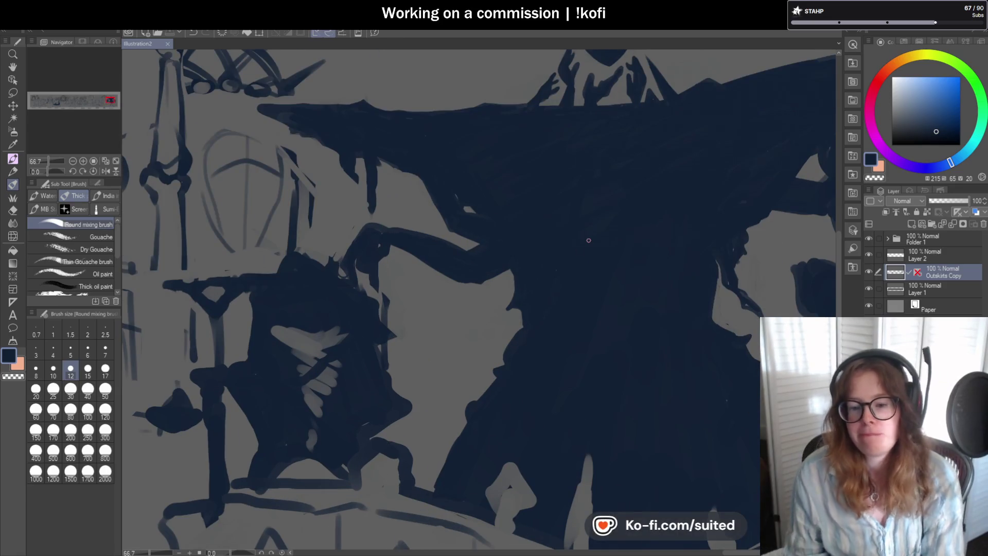
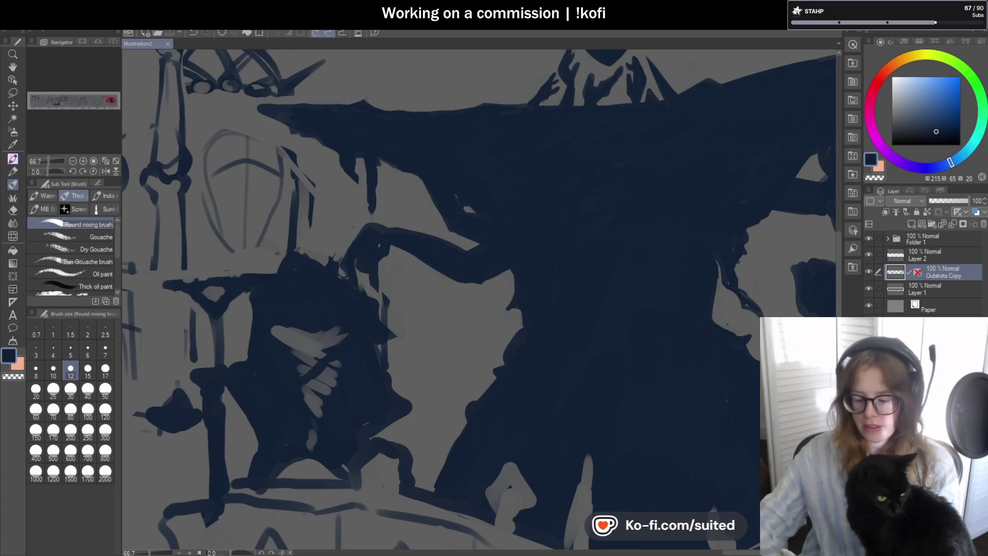
{"action": "scroll", "coordinate": [500, 173], "scroll_direction": "down", "scroll_amount": 1}
{"action": "scroll", "coordinate": [501, 173], "scroll_direction": "down", "scroll_amount": 3}
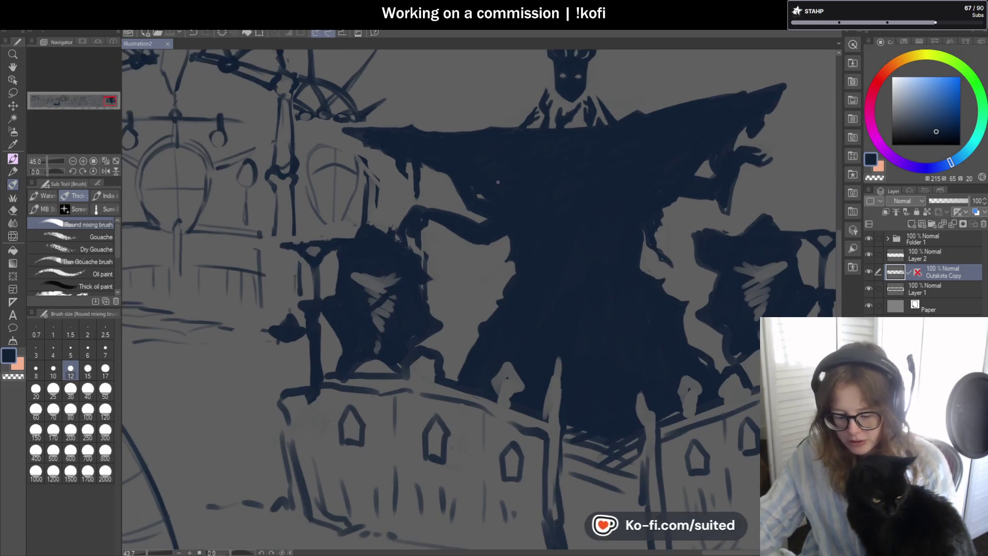
{"action": "left_click", "coordinate": [12, 67]}
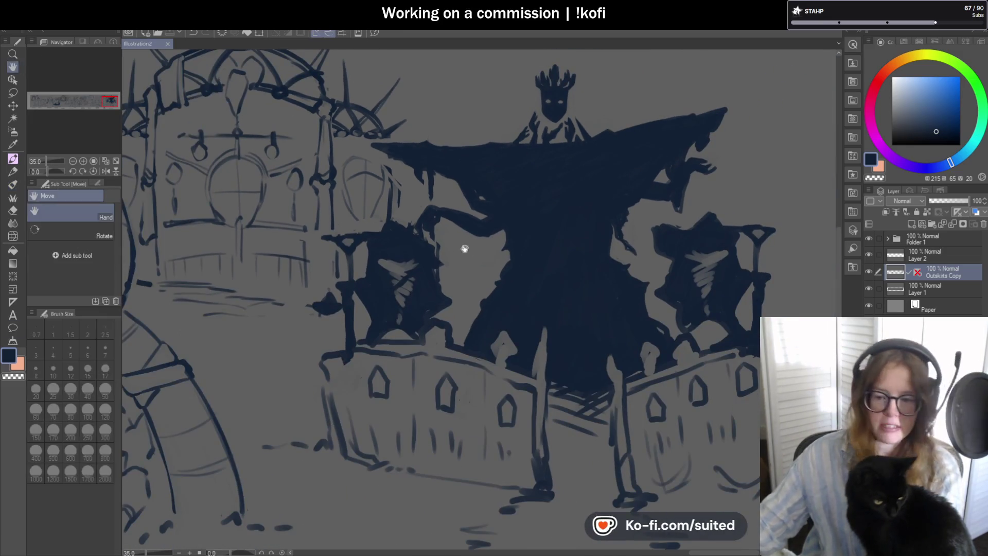
{"action": "scroll", "coordinate": [554, 260], "scroll_direction": "down", "scroll_amount": 5}
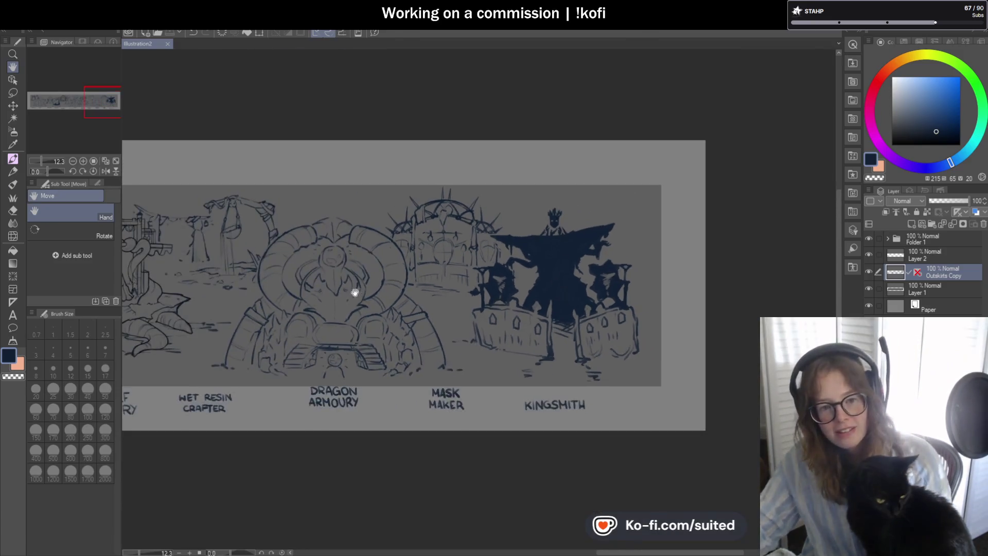
{"action": "mouse_move", "coordinate": [355, 292]}
{"action": "left_mouse_down"}
{"action": "mouse_move", "coordinate": [320, 319]}
{"action": "mouse_move", "coordinate": [525, 331]}
{"action": "mouse_move", "coordinate": [422, 301]}
{"action": "left_mouse_up"}
{"action": "left_click_drag", "start_coordinate": [567, 304], "coordinate": [485, 298]}
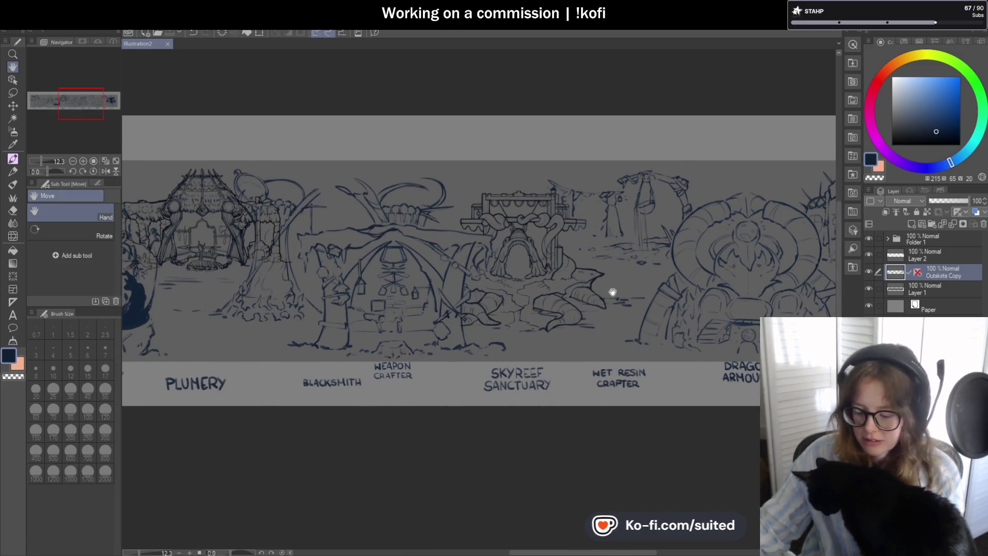
{"action": "mouse_move", "coordinate": [658, 211]}
{"action": "left_mouse_down"}
{"action": "mouse_move", "coordinate": [595, 185]}
{"action": "mouse_move", "coordinate": [374, 184]}
{"action": "left_mouse_up"}
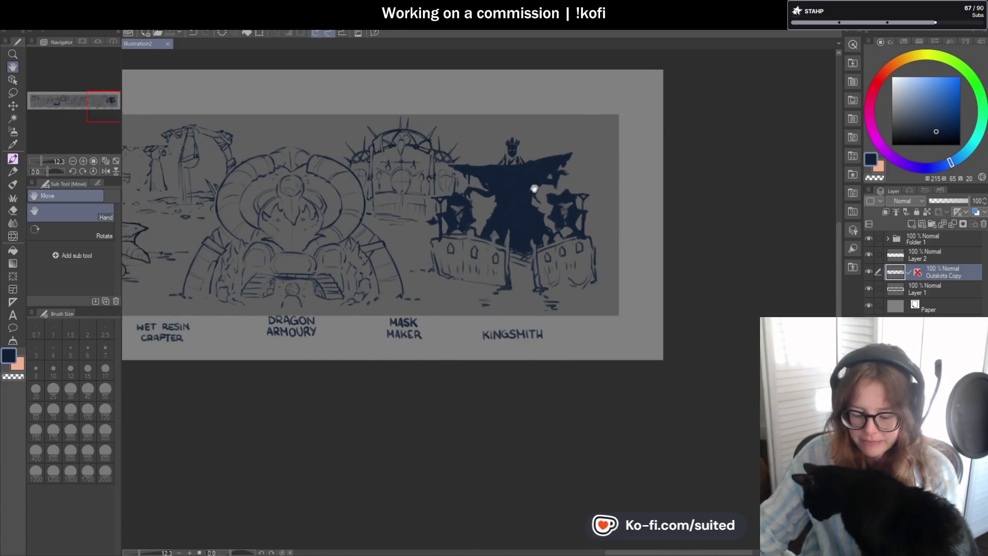
{"action": "scroll", "coordinate": [532, 189], "scroll_direction": "up", "scroll_amount": 5}
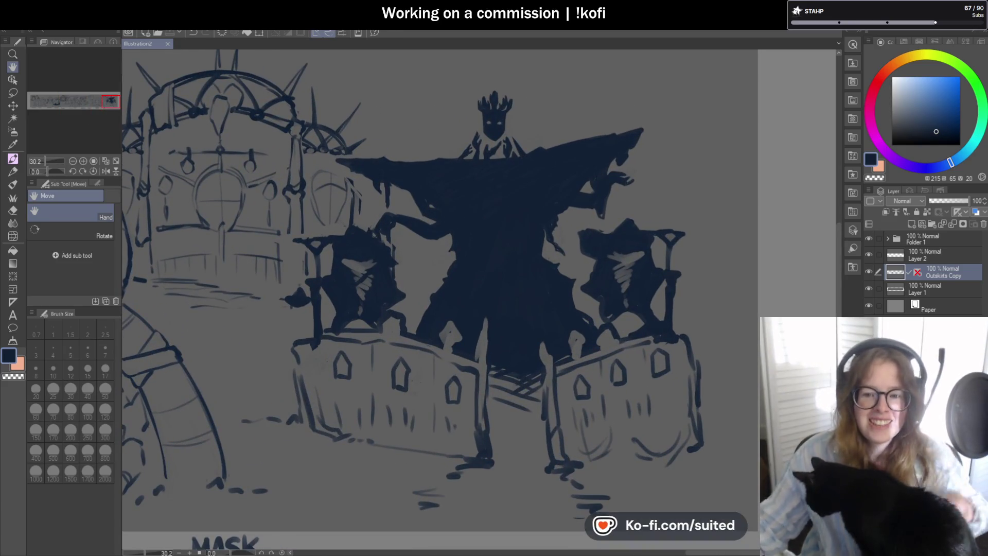